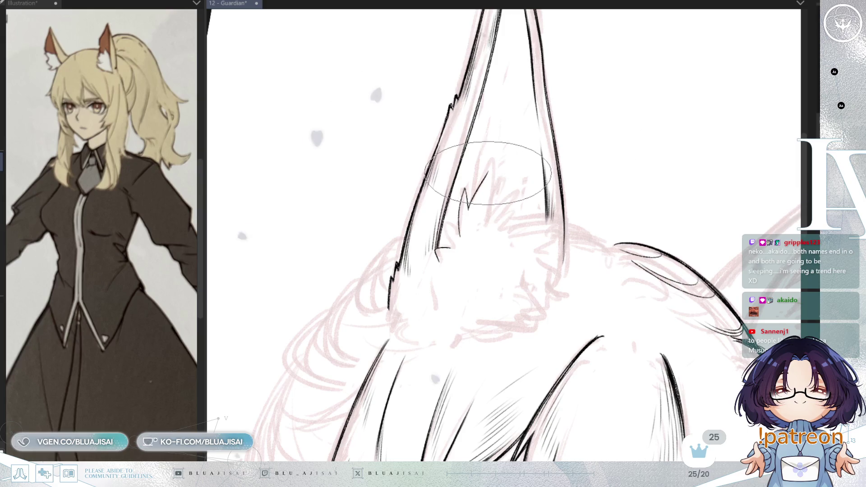
- Ink zigzag fur spikes inside the ear base, add a short spike along the ear, and save
mouse_move(473, 202)
mouse_down()
mouse_move(478, 181)
mouse_move(488, 215)
mouse_move(513, 198)
mouse_move(504, 233)
mouse_up()
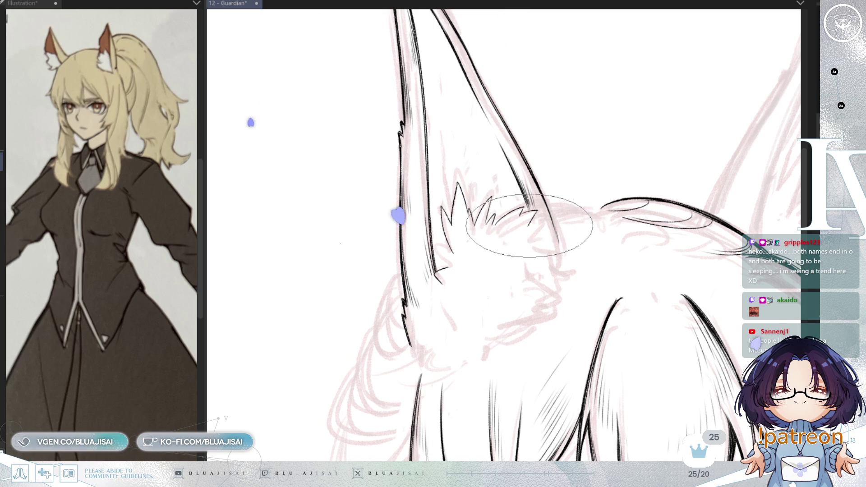
drag(579, 225, 561, 234)
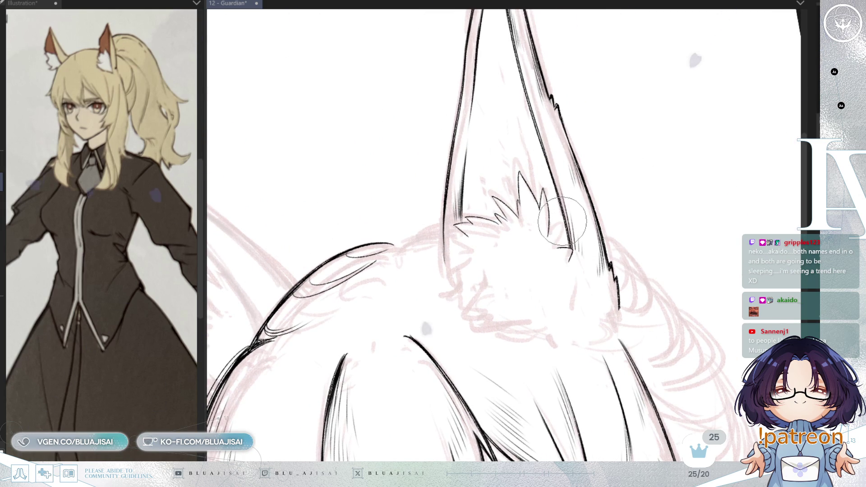
drag(550, 237, 566, 219)
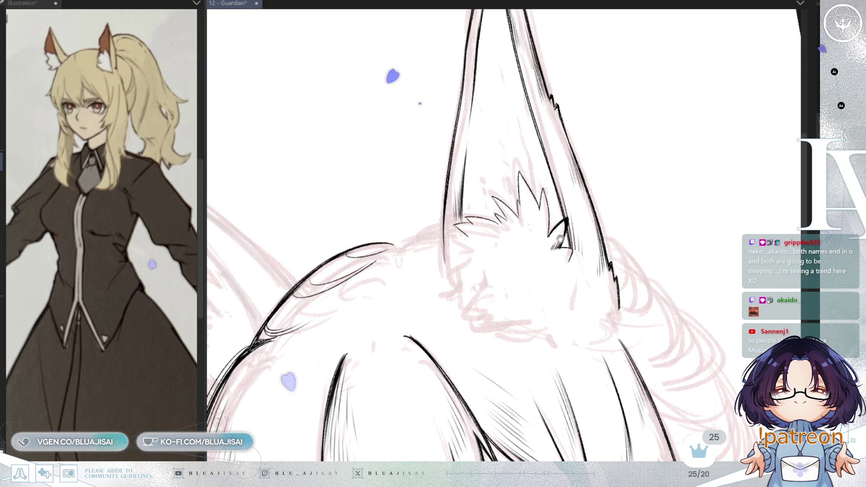
key(ctrl+s)
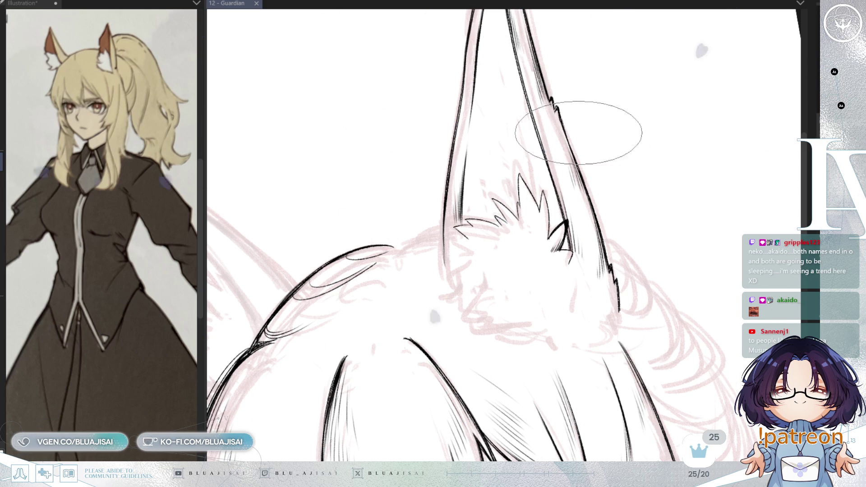
- Nudge the ink lines around the ear, save, and ready the brush size with the ear tilted left
mouse_move(594, 130)
mouse_down()
mouse_move(550, 200)
mouse_move(552, 243)
mouse_up()
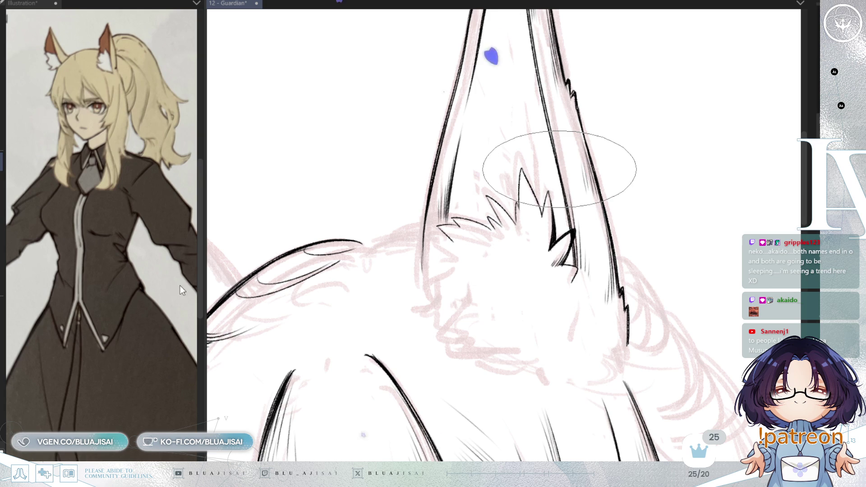
key(ctrl+s)
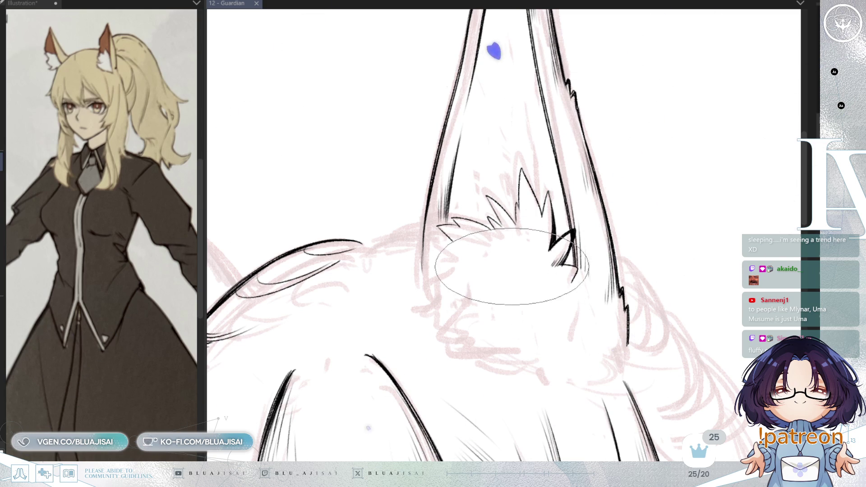
drag(605, 88, 562, 225)
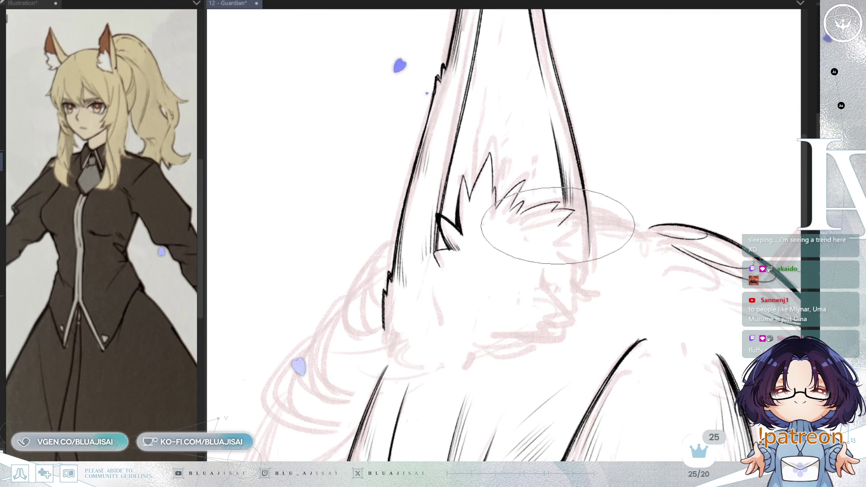
key(bracketleft)
key(bracketright)
key(bracketright)
key(bracketright)
key(bracketright)
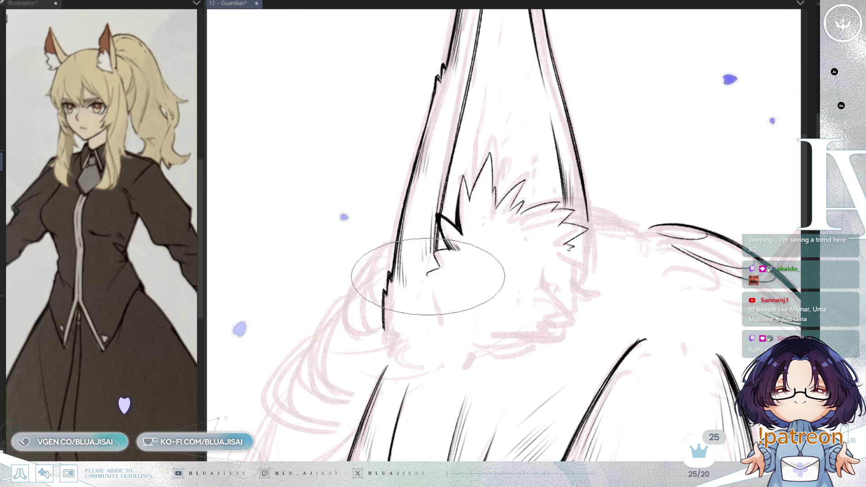
- Extend the fur spike downward into a zigzag lower outline, mirroring the view midway
drag(429, 278, 451, 345)
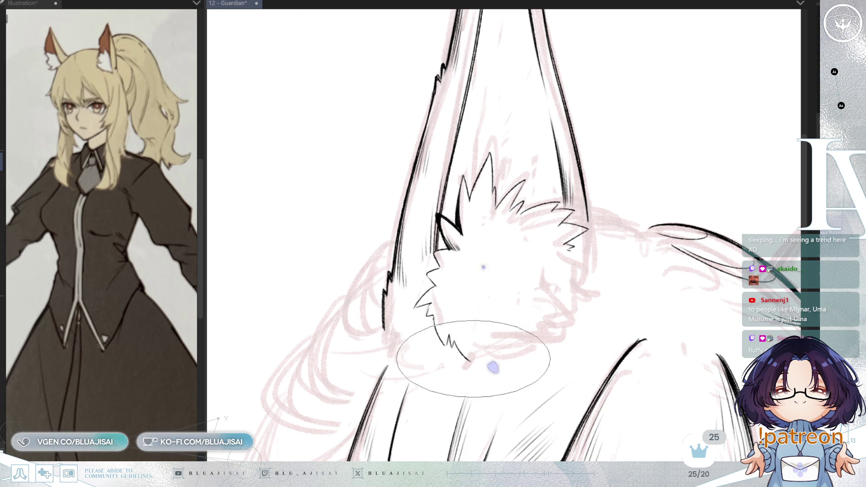
key(minus)
drag(474, 348, 492, 353)
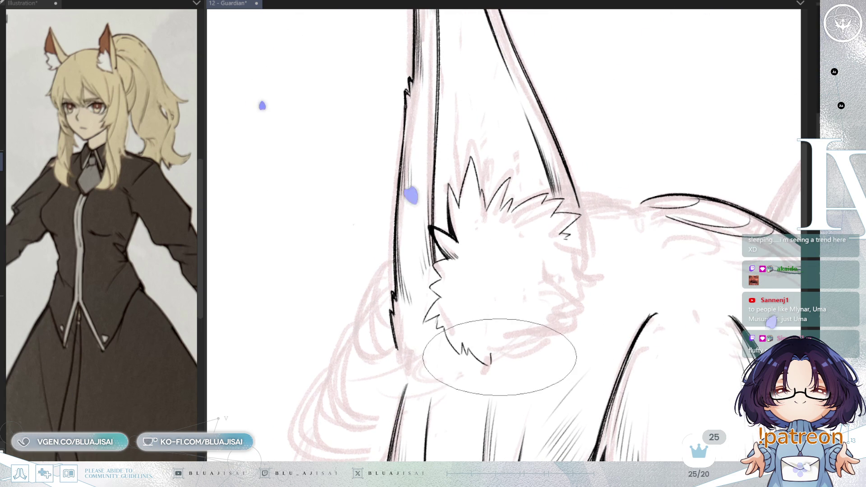
key(h)
key(h)
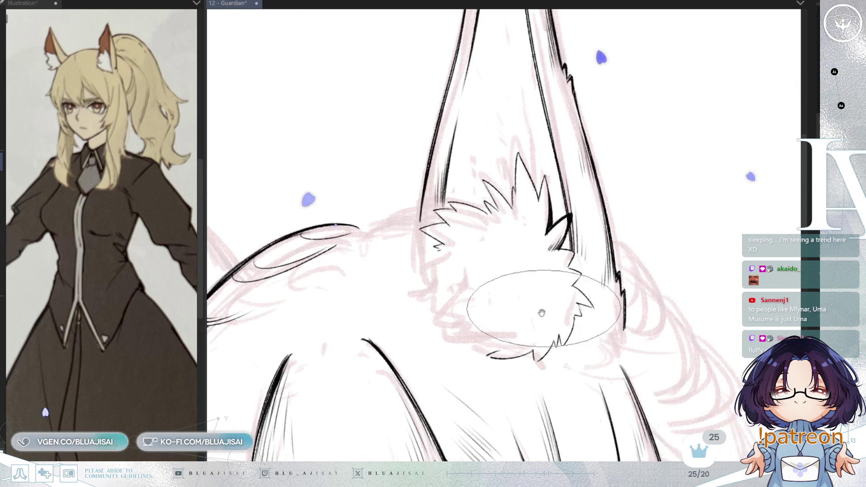
mouse_move(495, 248)
mouse_down()
mouse_move(479, 275)
mouse_move(515, 308)
mouse_up()
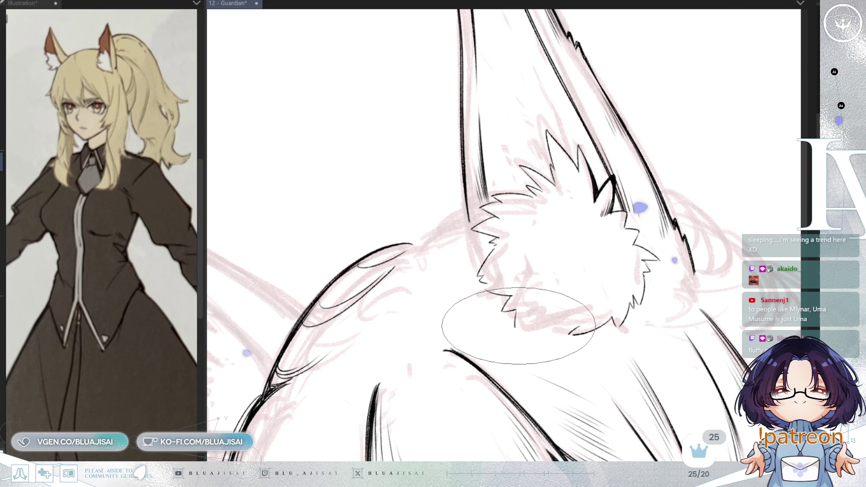
mouse_move(560, 290)
mouse_down()
mouse_move(622, 284)
mouse_move(596, 291)
mouse_move(593, 301)
mouse_move(618, 261)
mouse_move(657, 271)
mouse_move(650, 251)
mouse_move(720, 193)
mouse_move(717, 208)
mouse_move(670, 224)
mouse_up()
scroll(670, 224, down, 2)
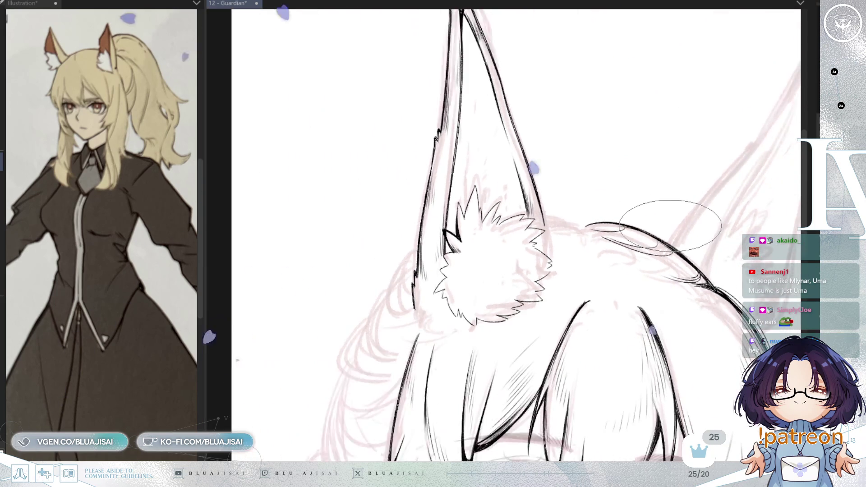
scroll(677, 213, down, 3)
scroll(683, 203, down, 2)
scroll(685, 201, up, 2)
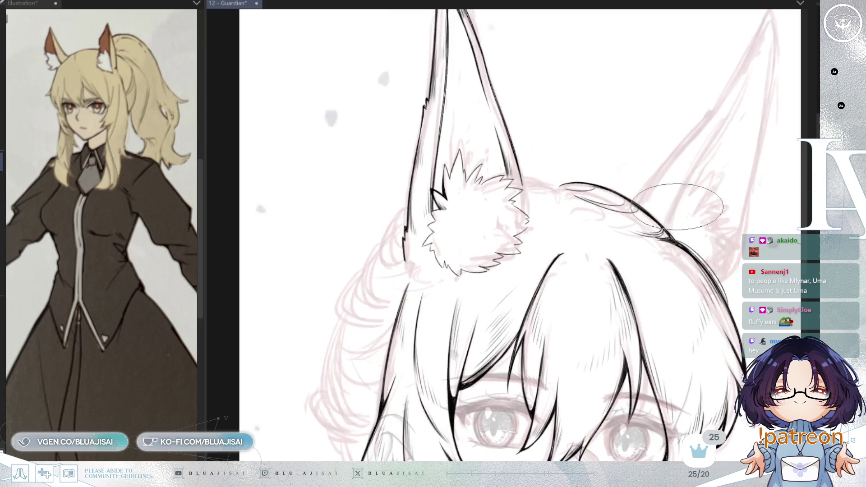
scroll(684, 204, up, 2)
scroll(677, 203, up, 2)
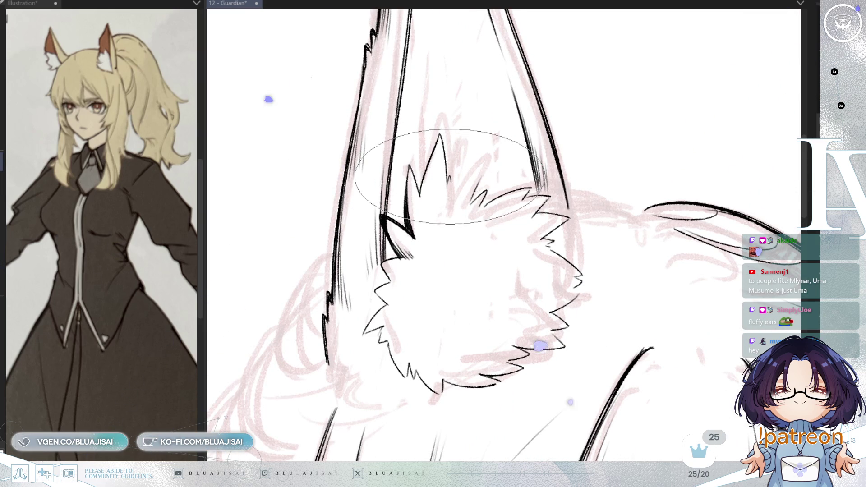
- Add another fluff spike to the ear tuft and save the illustration
drag(452, 181, 485, 162)
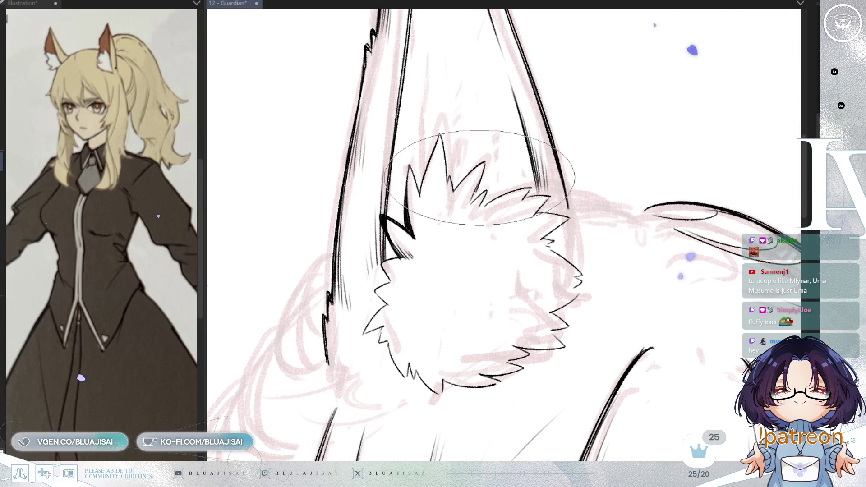
scroll(604, 135, down, 1)
scroll(604, 136, down, 1)
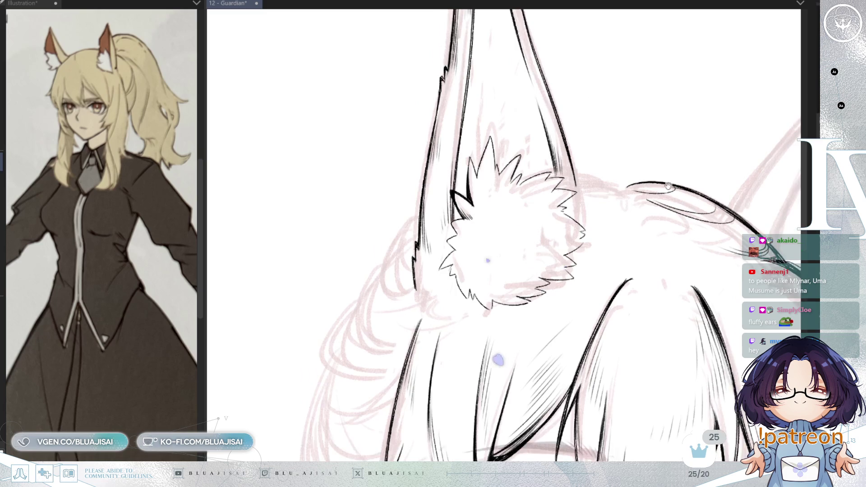
scroll(636, 198, down, 1)
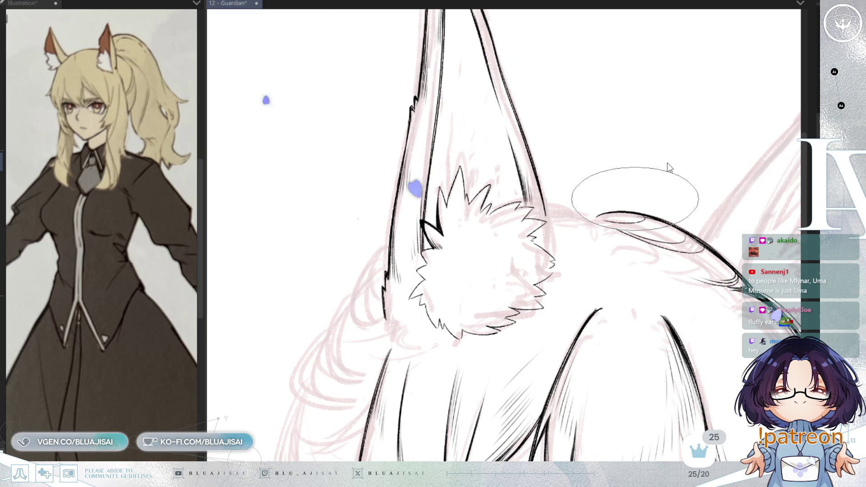
key(ctrl+s)
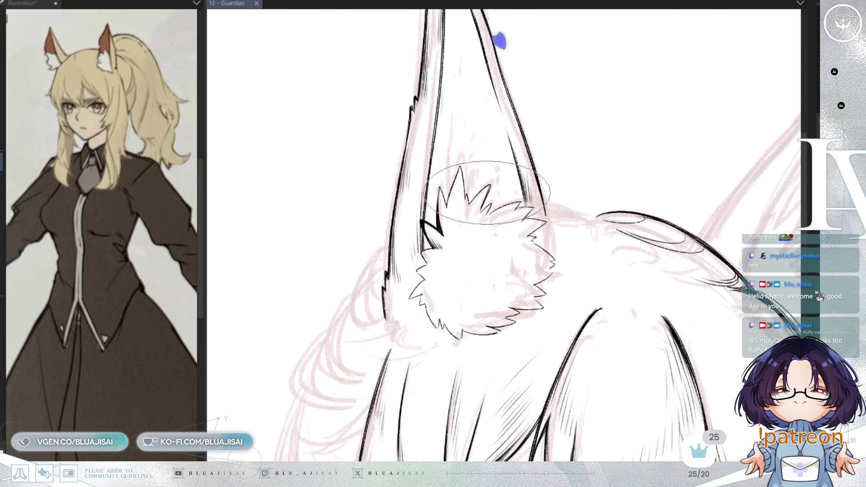
- Zoom in on the ear fluff and rock the canvas rotation while inking the tuft's top spikes
key(ctrl+plus)
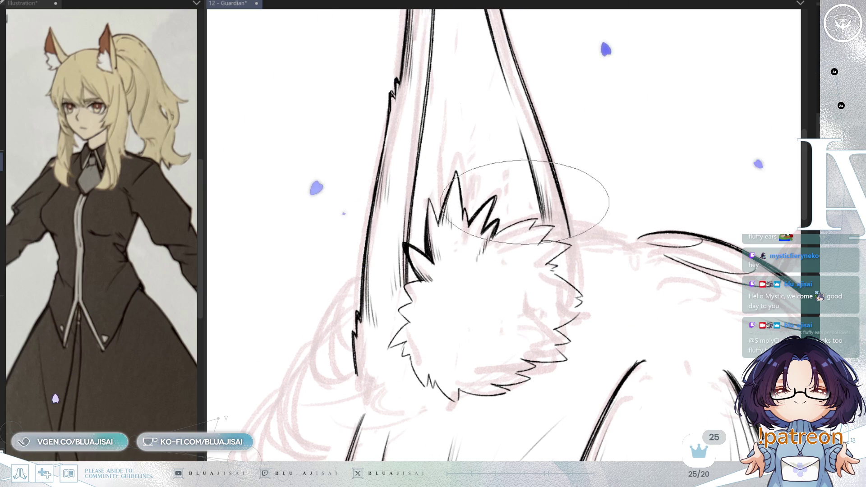
key(minus)
key(minus)
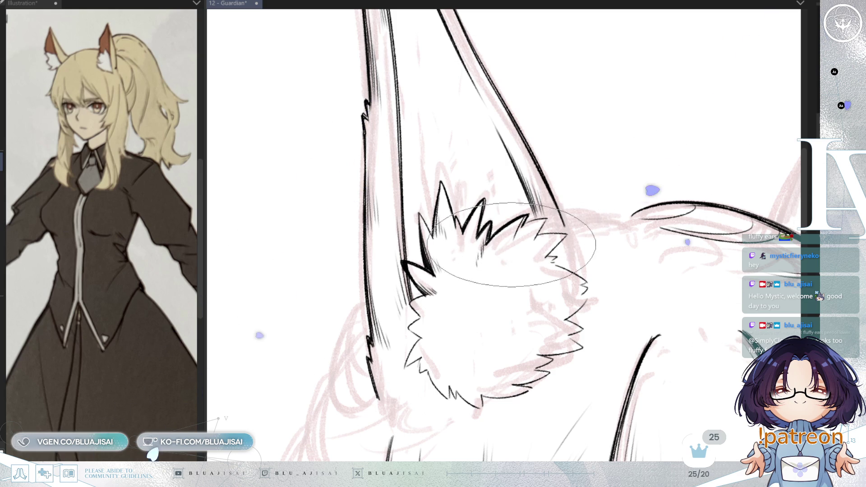
key(asciicircum)
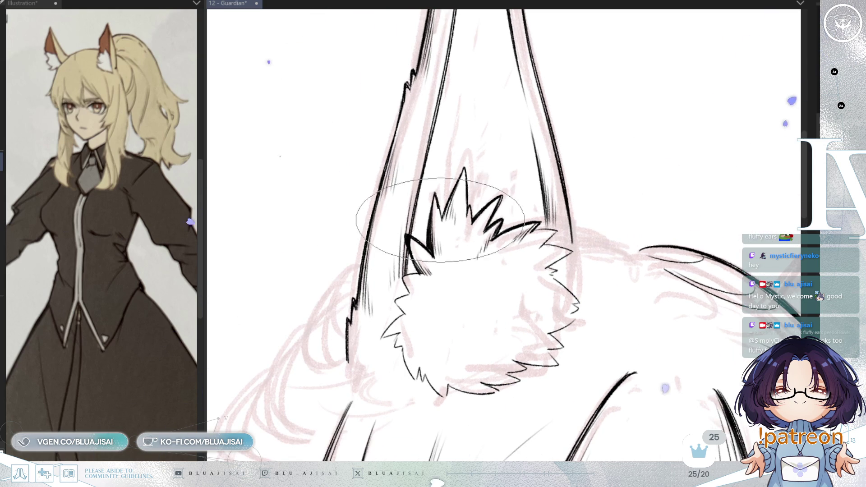
key(minus)
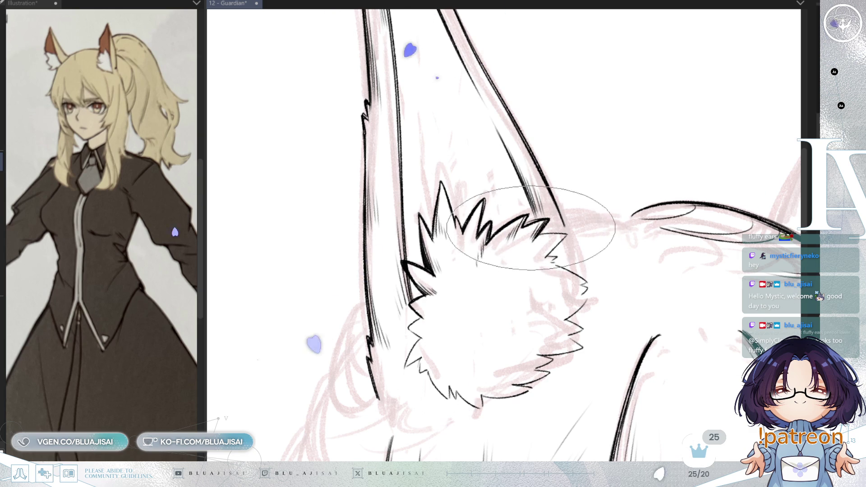
key(asciicircum)
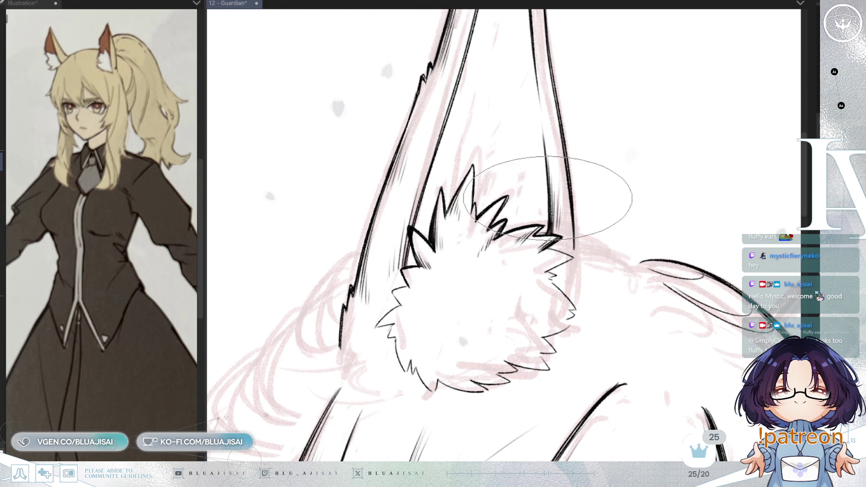
key(minus)
key(minus)
key(minus)
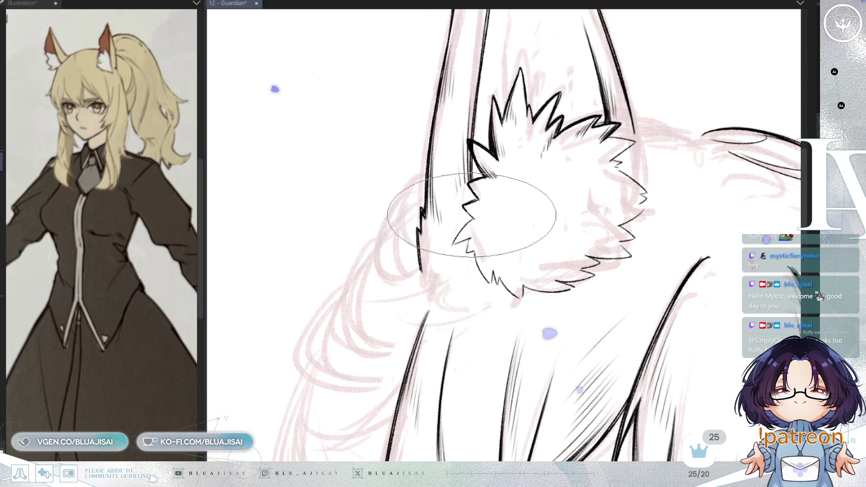
- Rotate the canvas back and forth over the ear fur while inking fine strokes in the lower puff
key(minus)
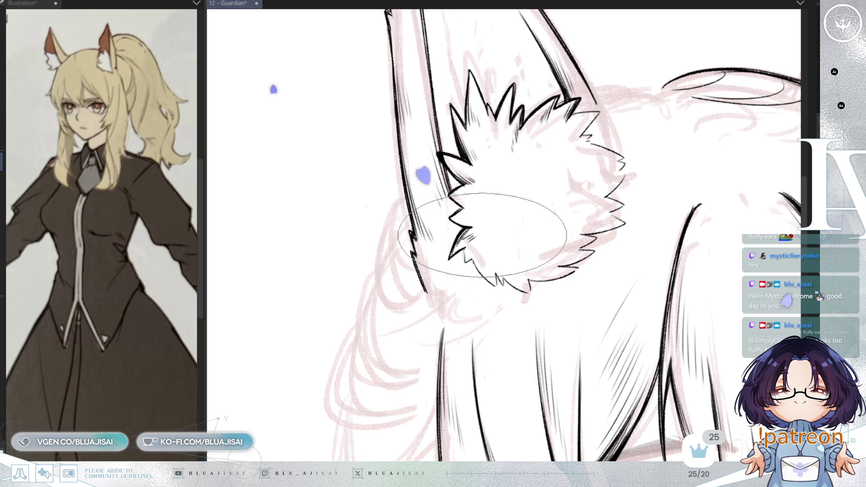
key(asciicircum)
key(asciicircum)
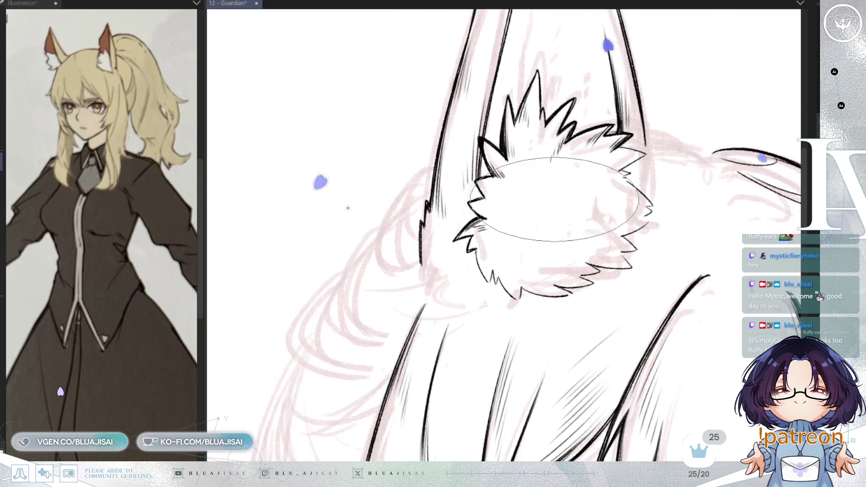
key(asciicircum)
key(asciicircum)
key(asciicircum)
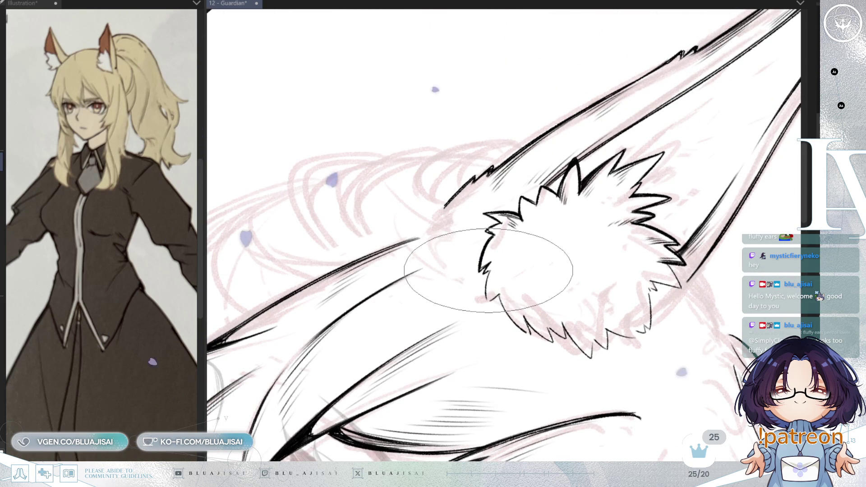
key(minus)
key(asciicircum)
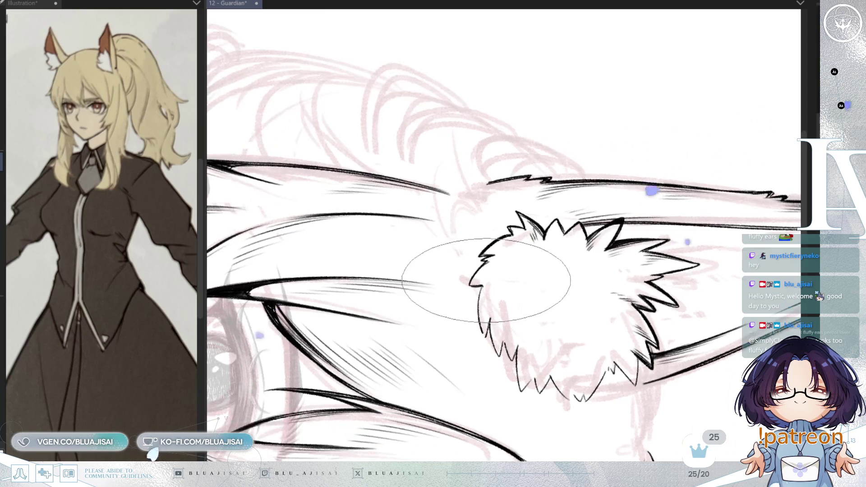
key(minus)
key(minus)
key(minus)
key(minus)
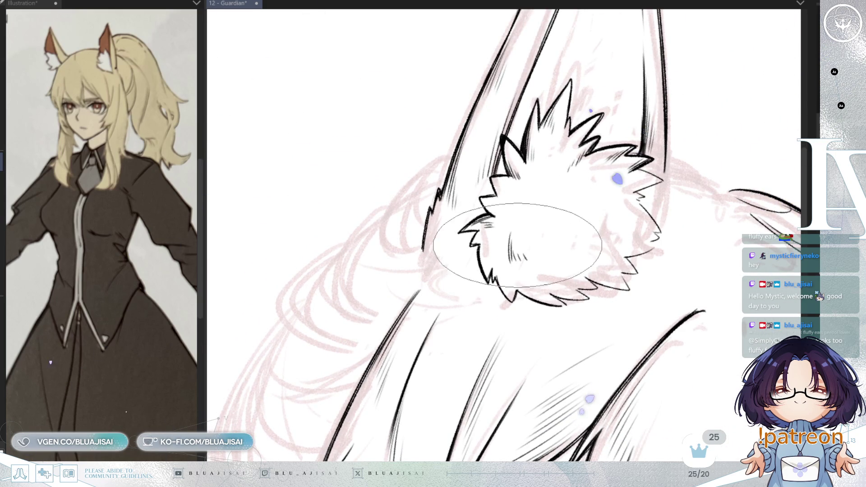
key(minus)
key(minus)
key(minus)
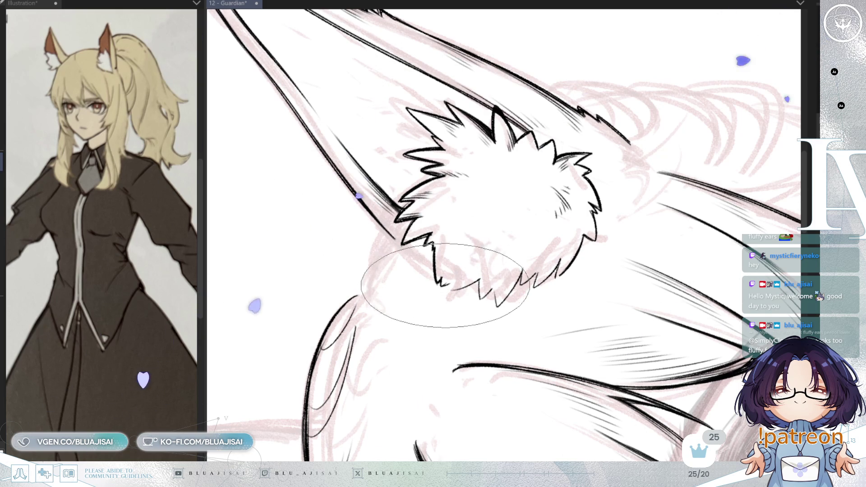
key(asciicircum)
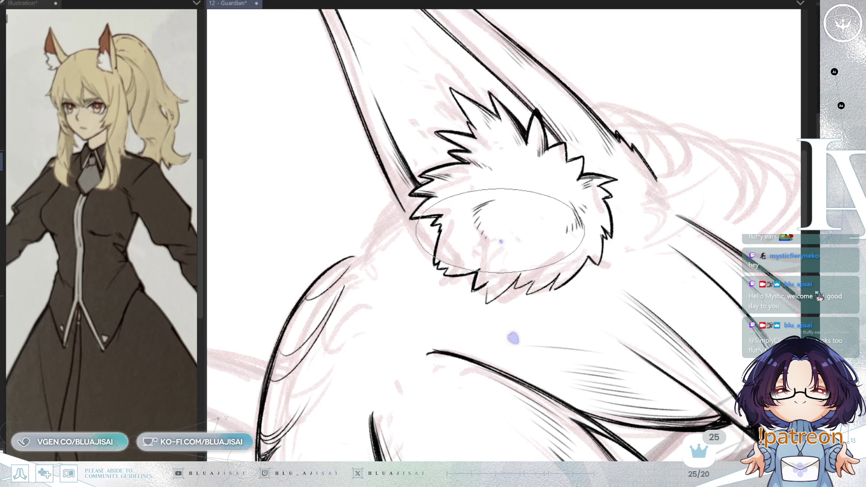
mouse_move(539, 234)
mouse_down()
mouse_move(521, 239)
mouse_move(562, 215)
mouse_up()
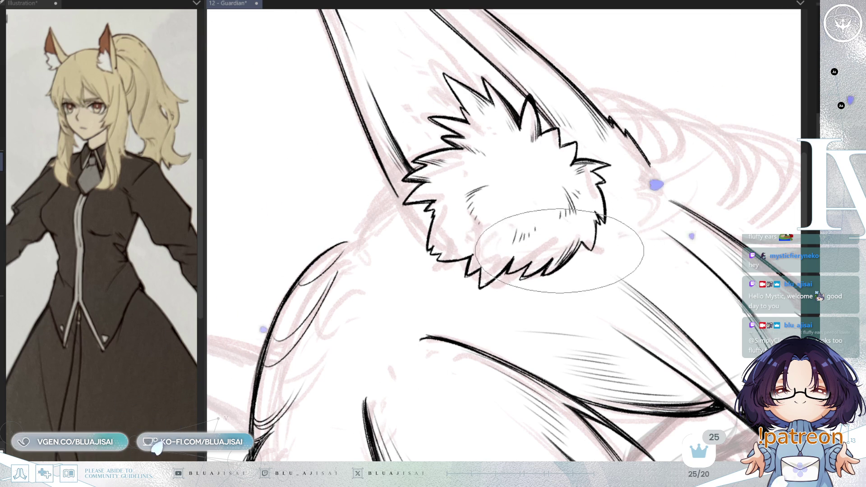
key(5)
key(5)
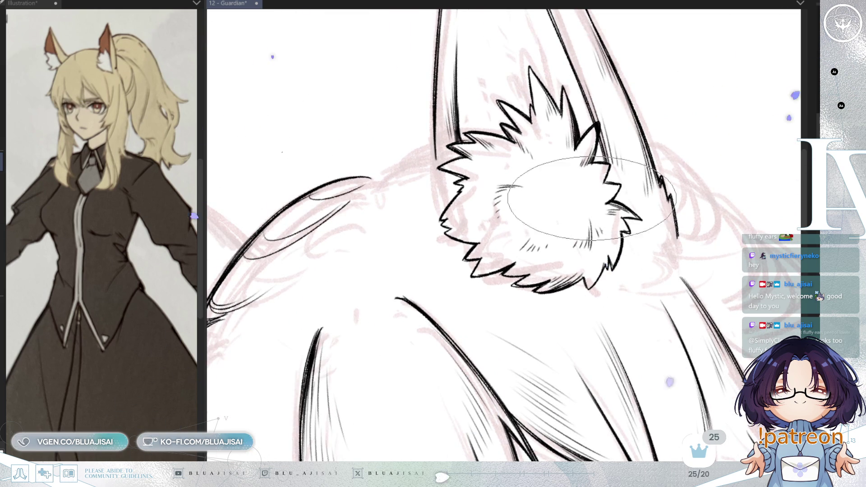
- Ink a curved hair line at the head top and add light hatching strands with a larger brush
drag(496, 206, 624, 245)
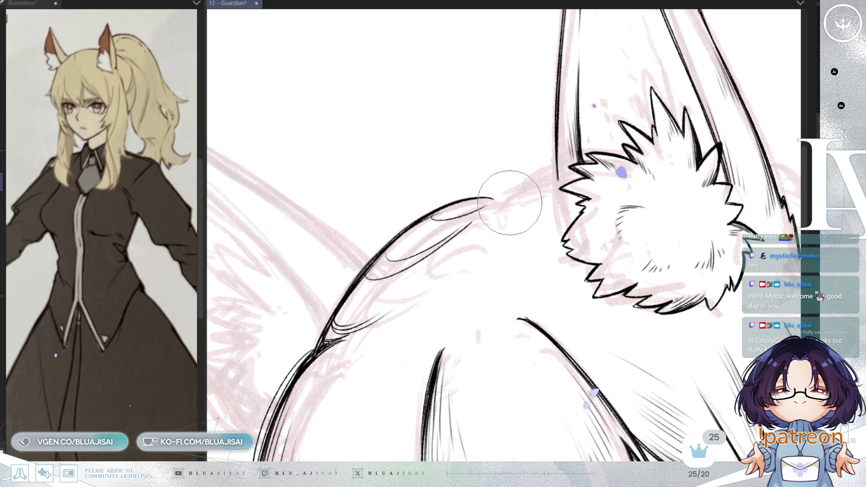
drag(501, 201, 554, 178)
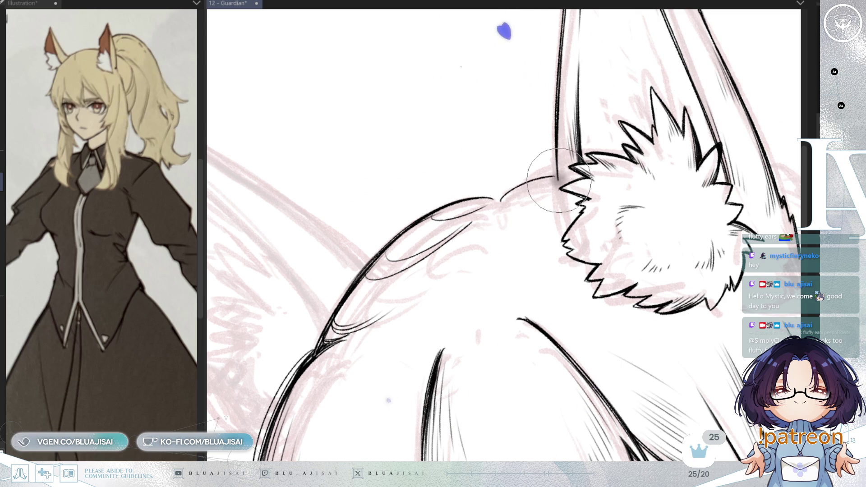
drag(529, 195, 557, 176)
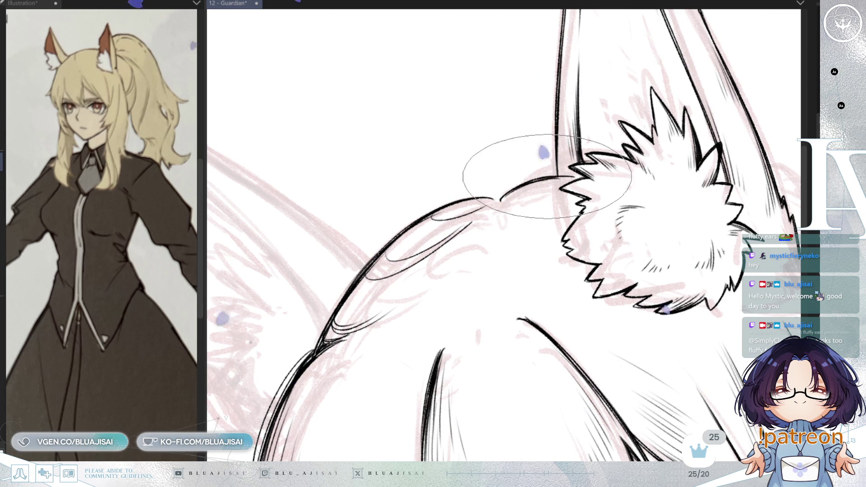
mouse_move(556, 176)
mouse_down()
mouse_move(464, 184)
mouse_move(475, 206)
mouse_up()
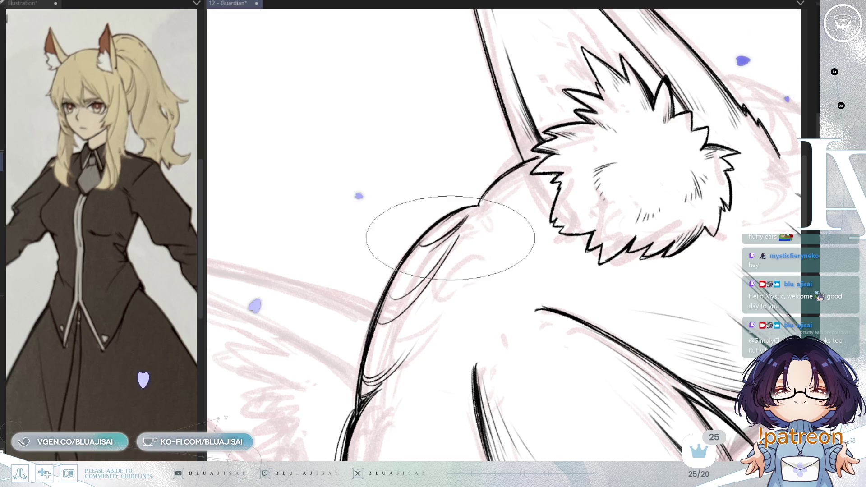
drag(387, 300, 442, 262)
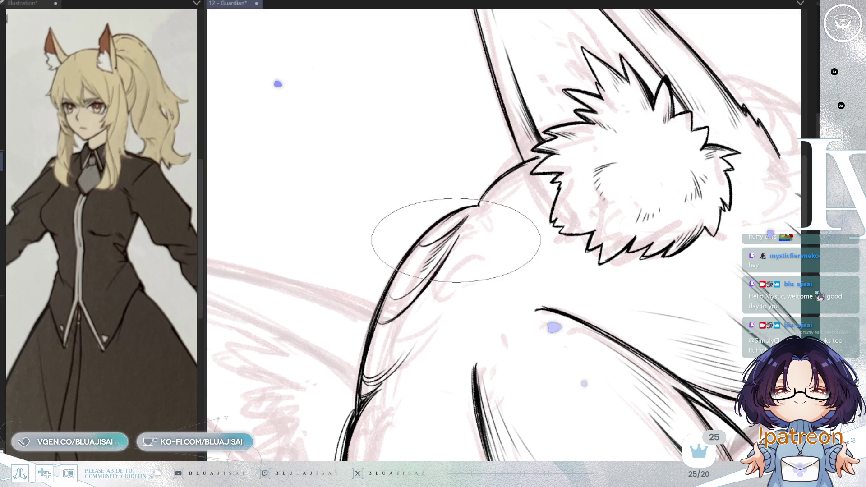
- Stand the ear upright, undo the stray hatching strokes, and zoom out to see the face
key(End)
drag(547, 224, 520, 237)
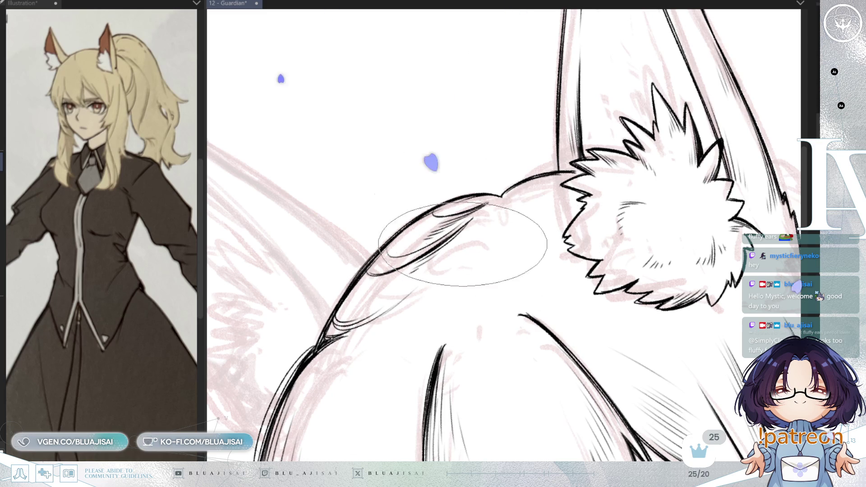
key(Delete)
key(End)
scroll(664, 186, up, 2)
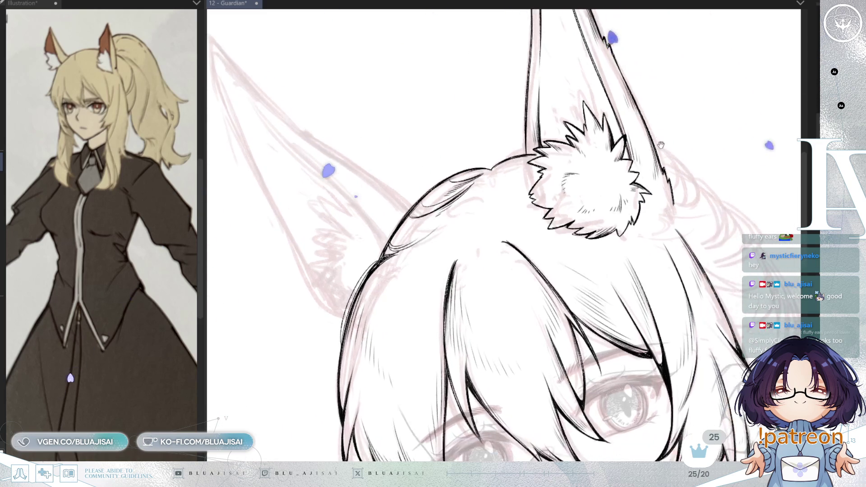
scroll(670, 148, up, 2)
scroll(565, 219, up, 1)
scroll(483, 241, up, 1)
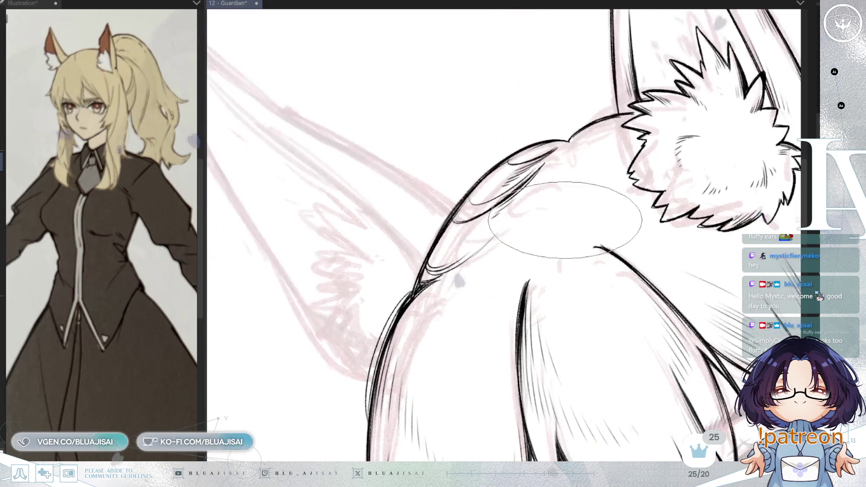
scroll(486, 244, up, 1)
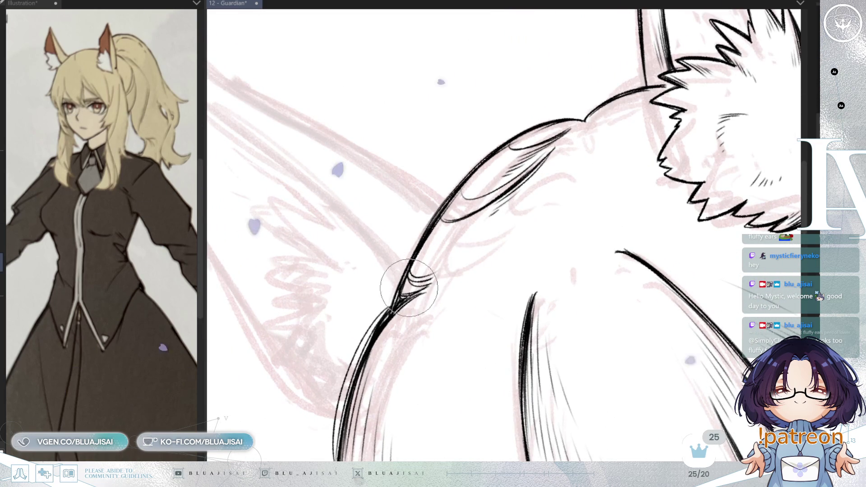
key(ctrl+z)
key(ctrl+z)
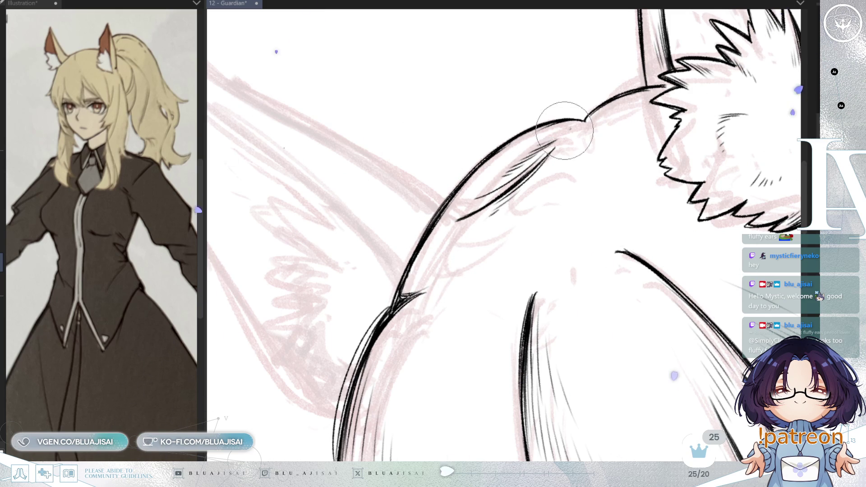
scroll(567, 155, down, 2)
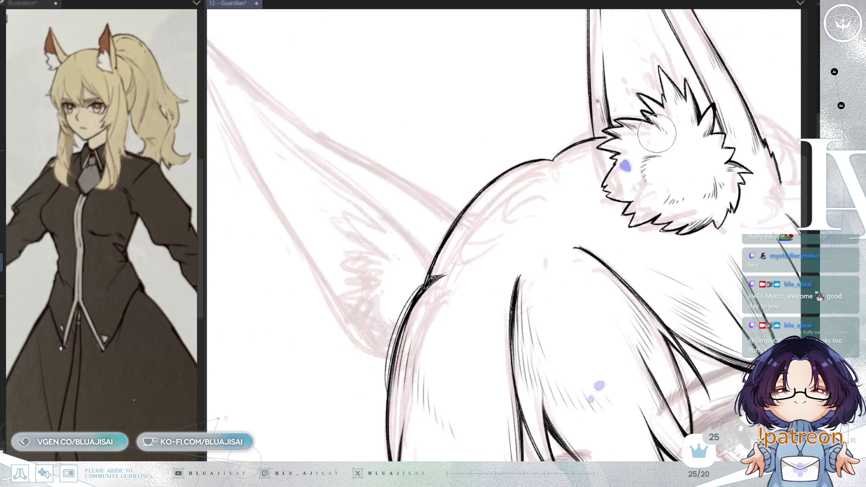
scroll(541, 170, up, 1)
scroll(562, 164, up, 1)
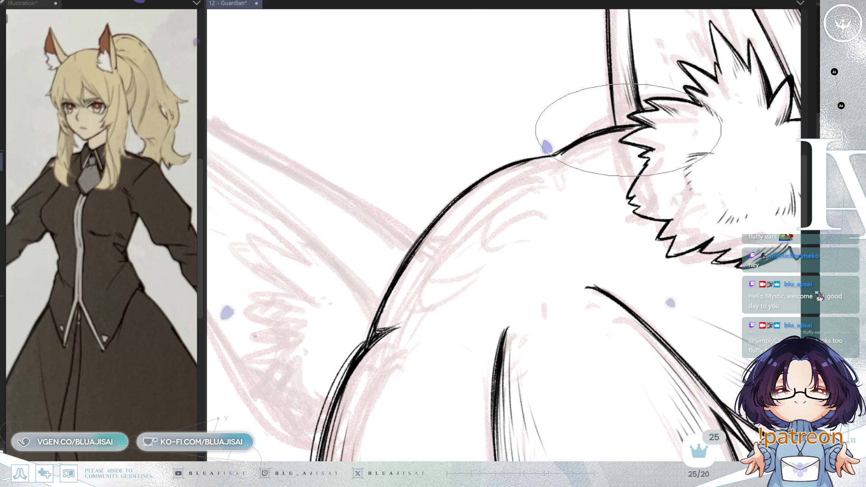
scroll(620, 132, down, 2)
mouse_move(621, 132)
mouse_down()
mouse_move(707, 167)
mouse_move(680, 119)
mouse_up()
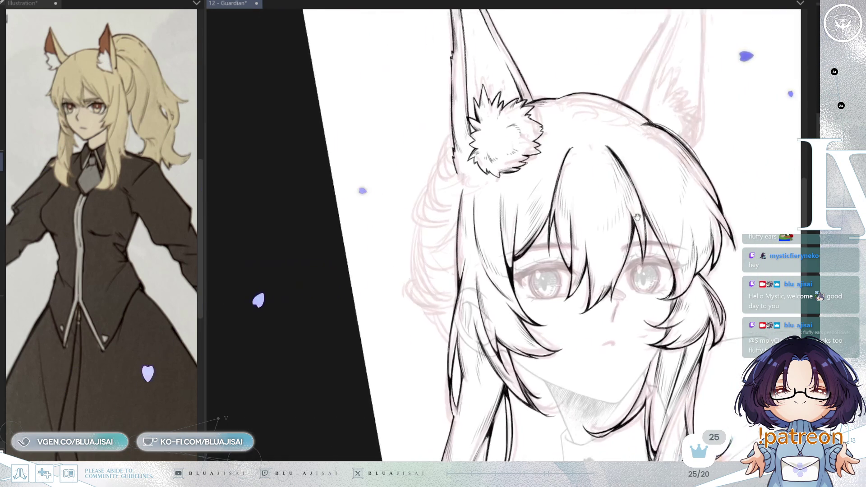
- Ink two curved hair strands below the ear at the head side and save
mouse_move(602, 224)
mouse_down()
mouse_move(482, 139)
mouse_move(496, 172)
mouse_up()
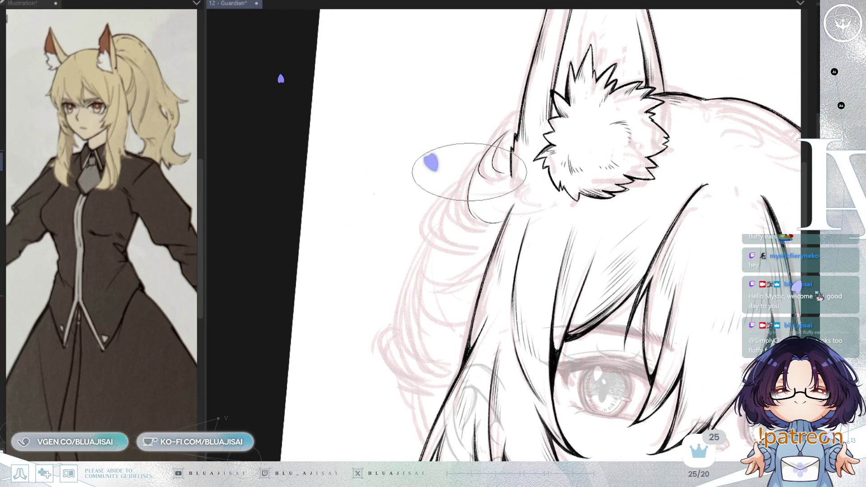
drag(464, 184, 474, 247)
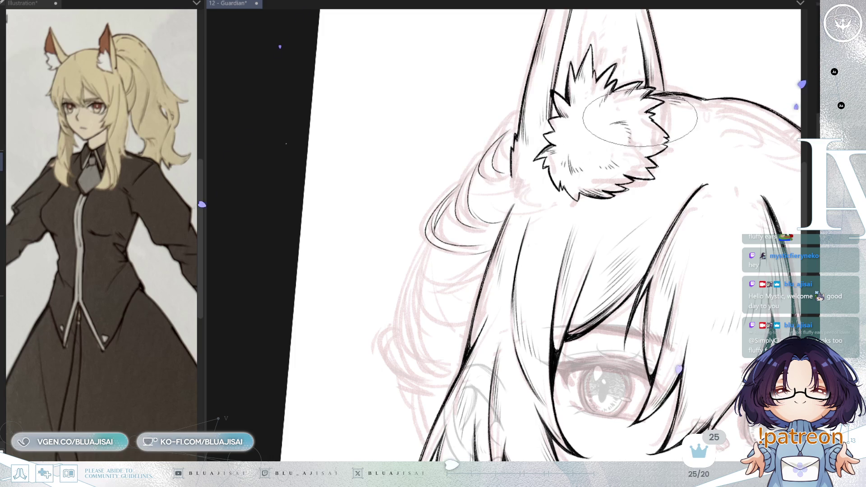
drag(618, 166, 623, 136)
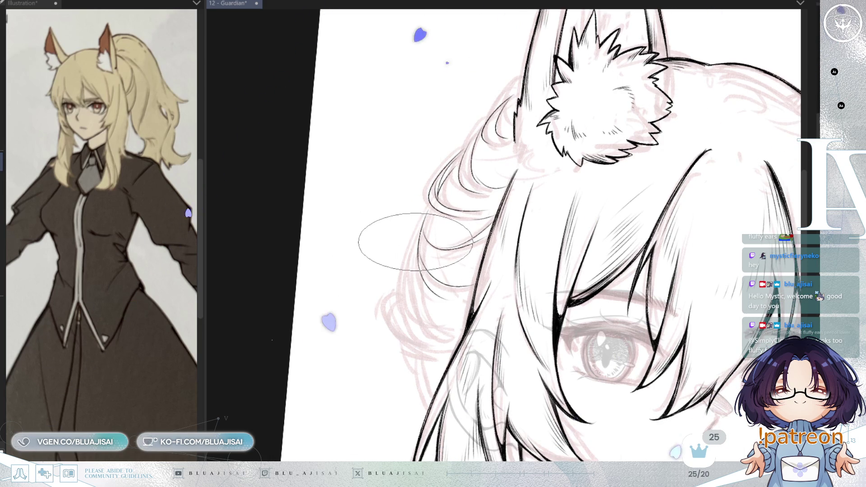
drag(421, 226, 413, 318)
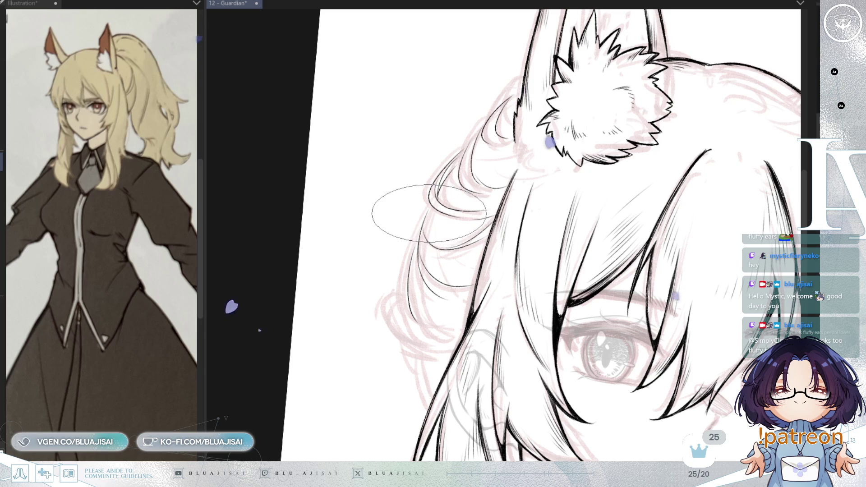
scroll(651, 126, down, 2)
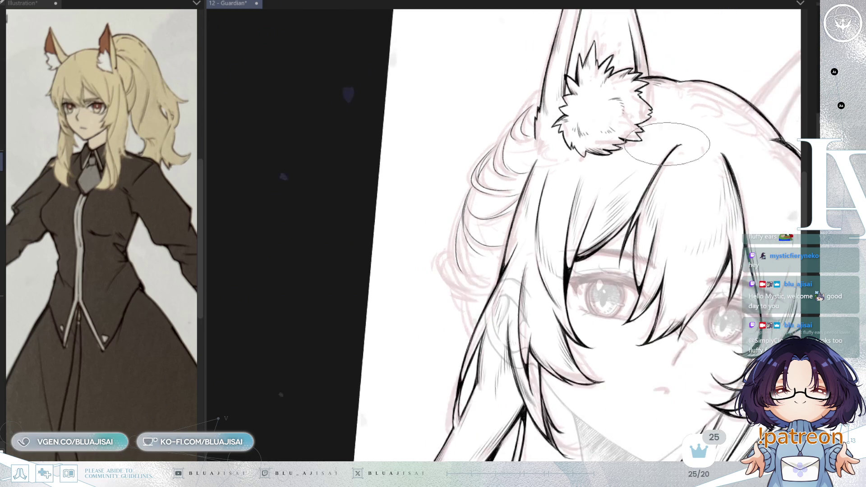
scroll(651, 125, up, 1)
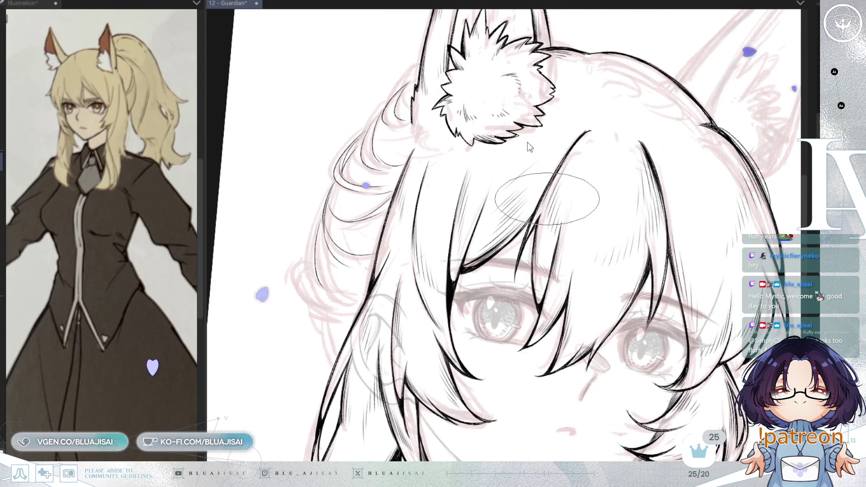
key(ctrl+s)
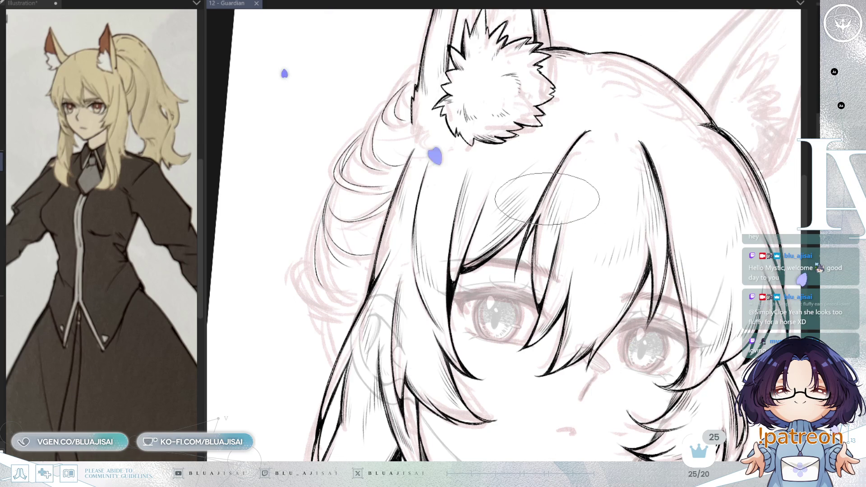
- Ink a curved strand along the side hair on a tilted canvas, then straighten the view
mouse_move(547, 198)
mouse_down()
mouse_move(580, 138)
mouse_move(457, 208)
mouse_move(440, 178)
mouse_up()
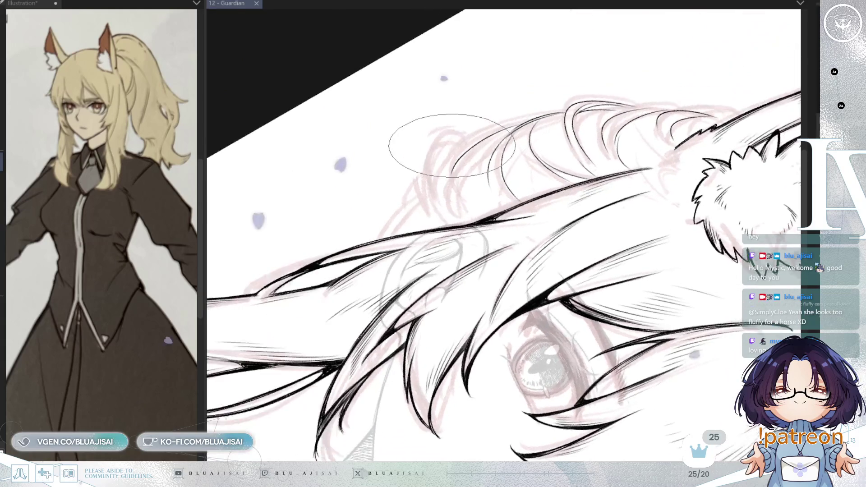
drag(430, 219, 465, 133)
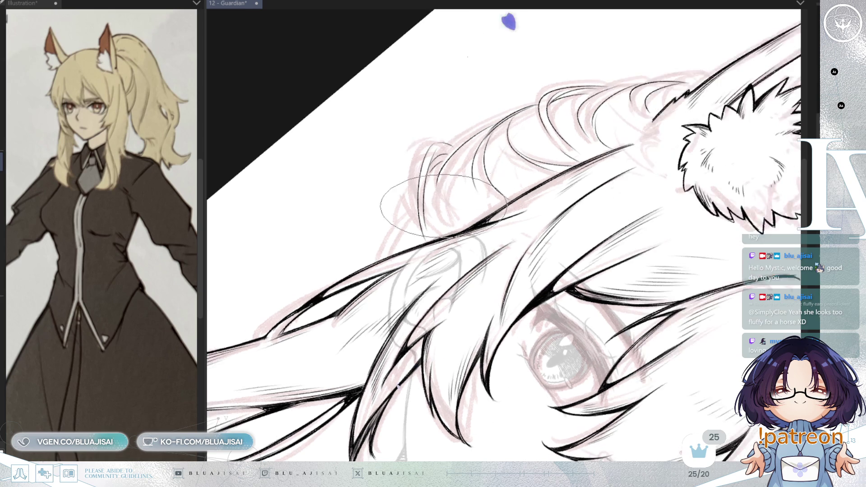
drag(447, 163, 393, 230)
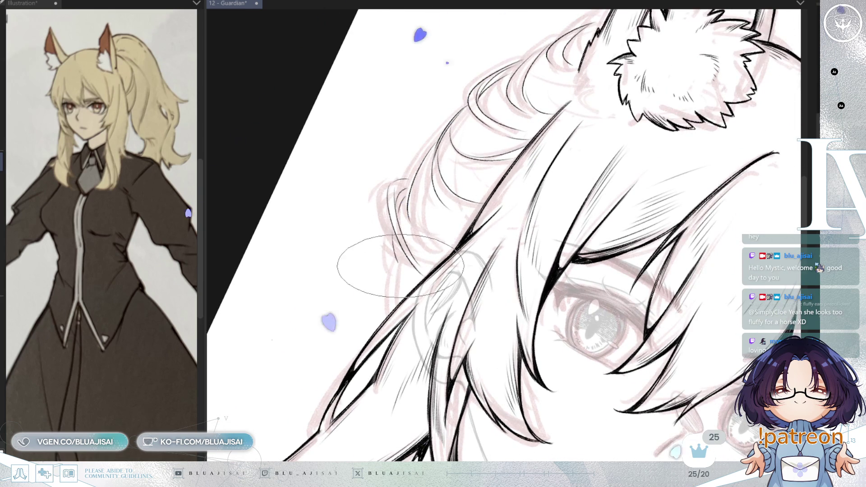
drag(392, 244, 667, 102)
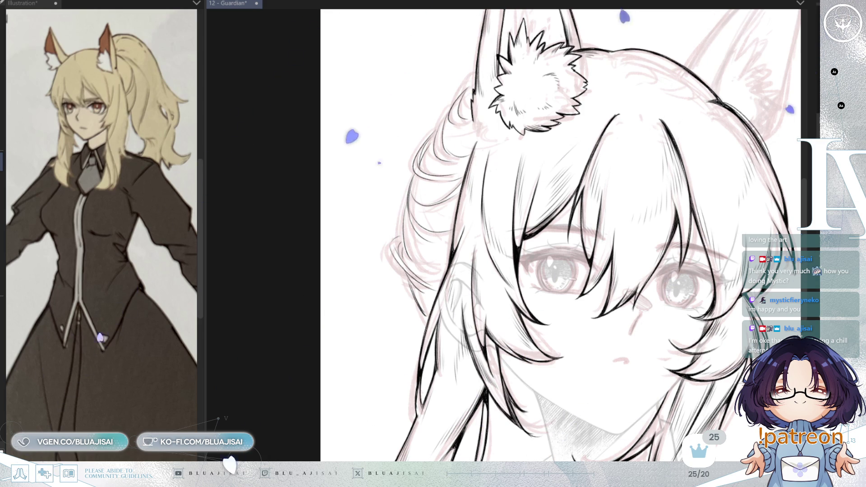
scroll(490, 102, up, 1)
scroll(489, 102, up, 1)
scroll(490, 102, up, 1)
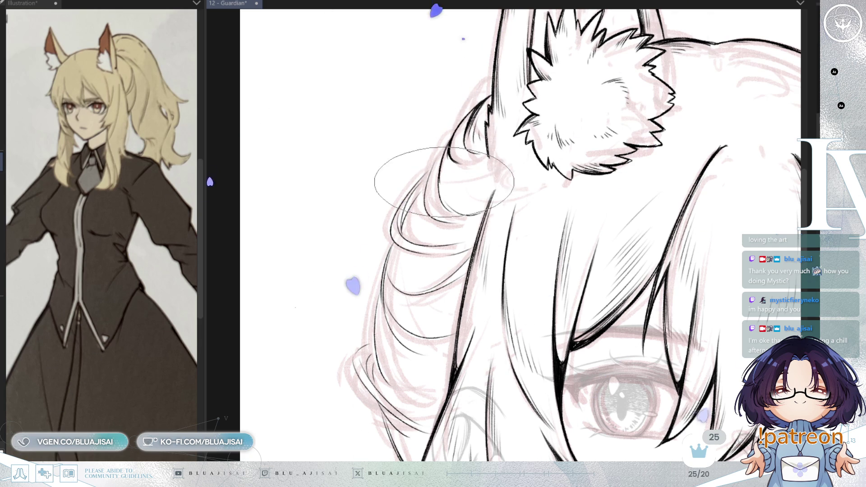
- Rotate and tilt the canvas around the side hair while inking the layered strands
mouse_move(407, 176)
mouse_down()
mouse_move(486, 138)
mouse_move(504, 215)
mouse_up()
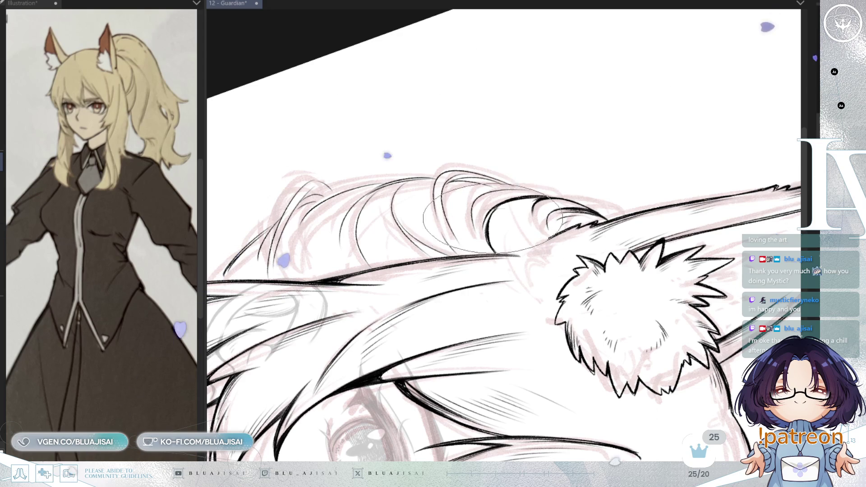
mouse_move(500, 226)
mouse_down()
mouse_move(573, 182)
mouse_move(450, 239)
mouse_up()
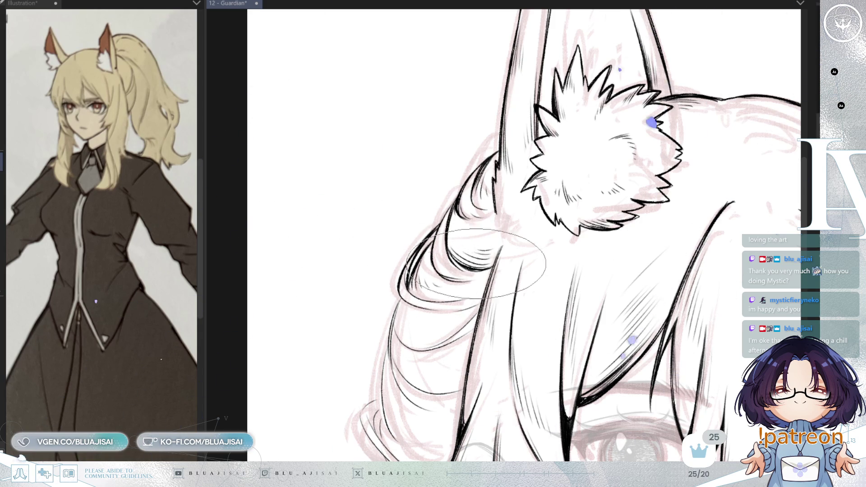
drag(460, 274, 433, 254)
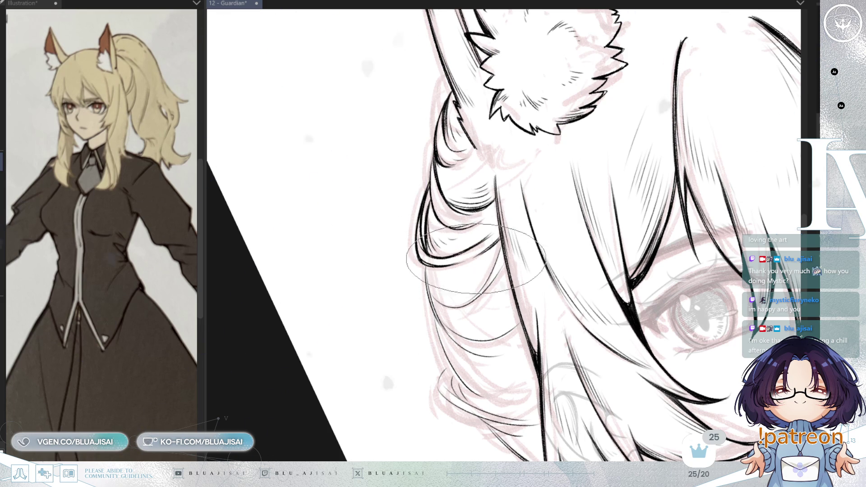
mouse_move(459, 272)
mouse_down()
mouse_move(502, 278)
mouse_move(466, 264)
mouse_move(555, 210)
mouse_up()
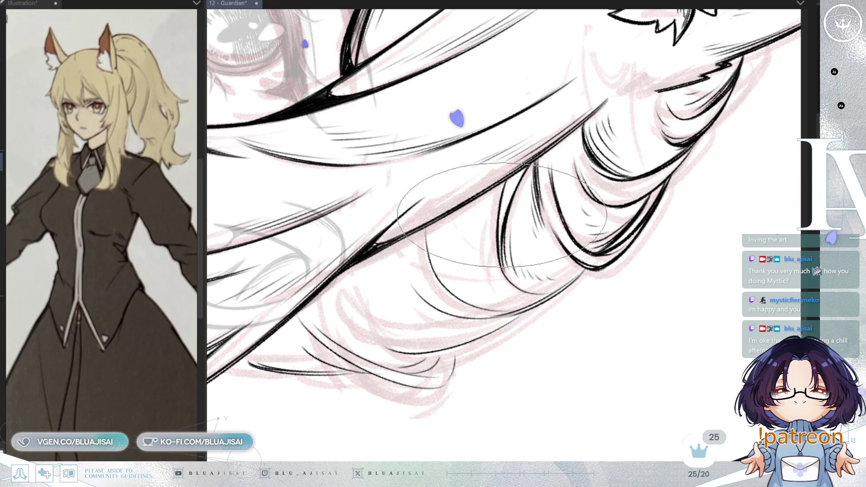
- Ink a thin curved hair strand and thicken a hair line, turning the view with the strands
drag(501, 228, 499, 278)
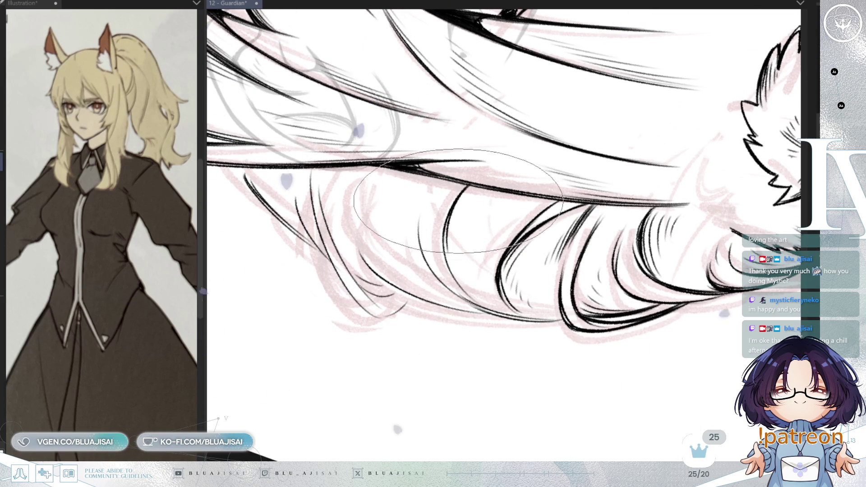
key(End)
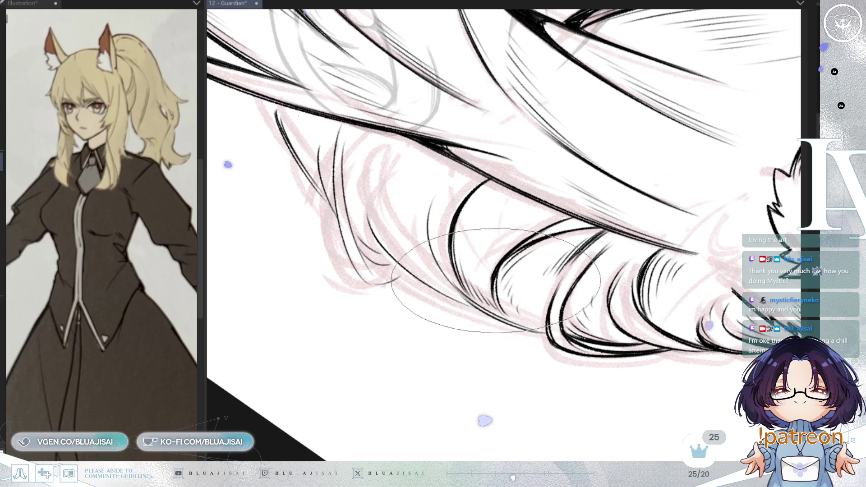
mouse_move(445, 175)
mouse_down()
mouse_move(429, 249)
mouse_move(433, 210)
mouse_up()
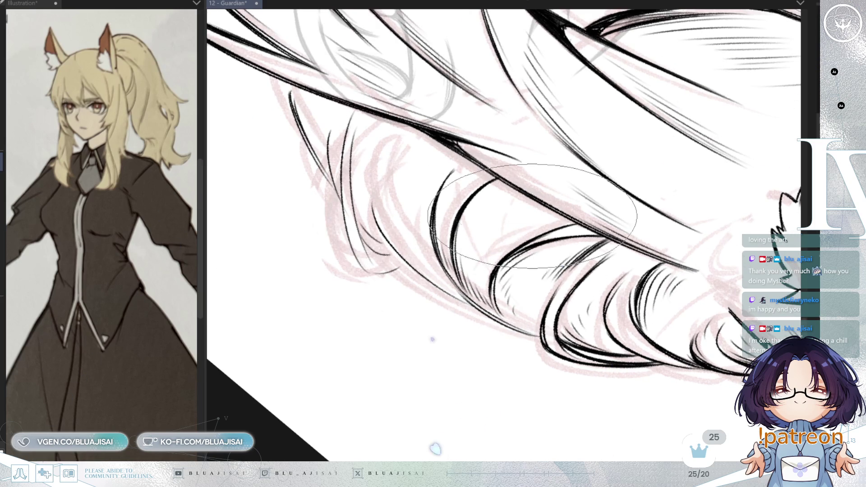
drag(525, 233, 502, 240)
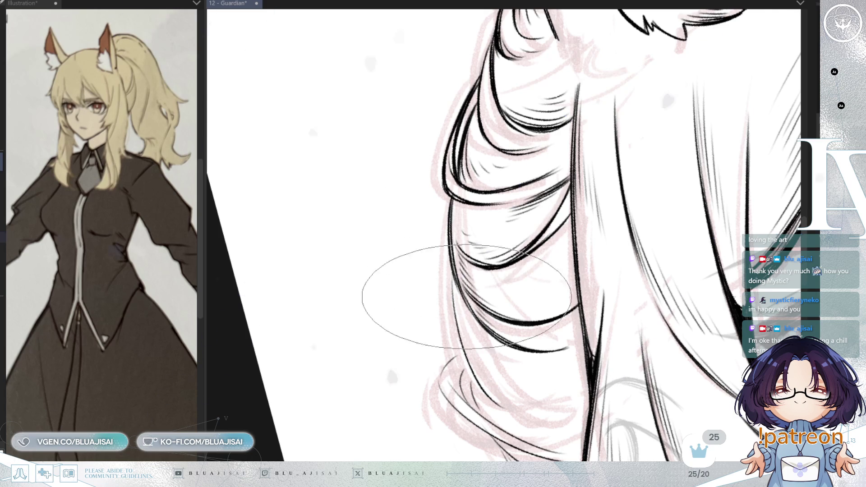
drag(473, 308, 460, 305)
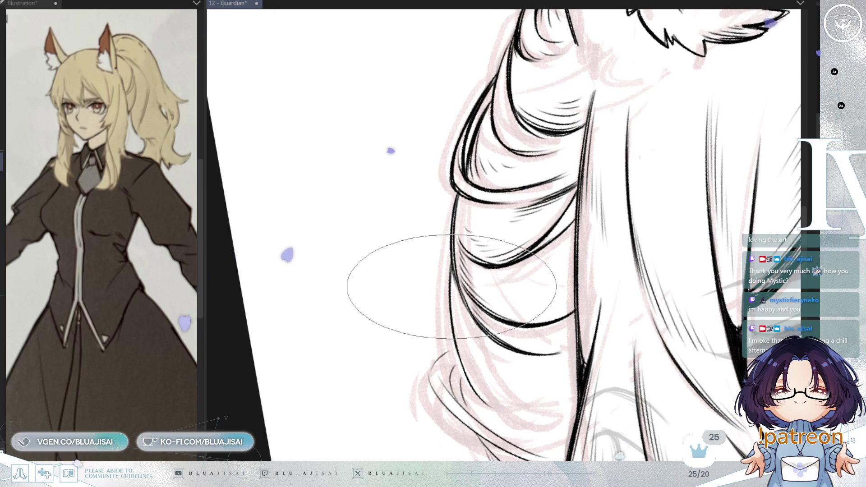
drag(451, 292, 453, 274)
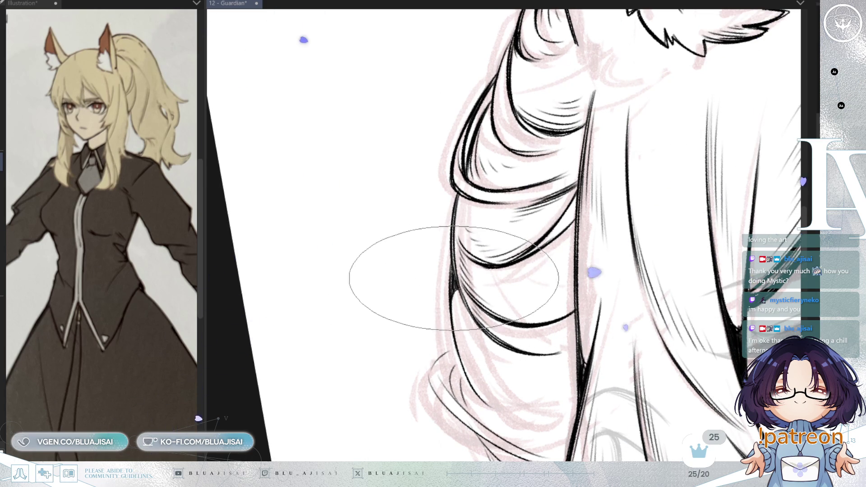
key(End)
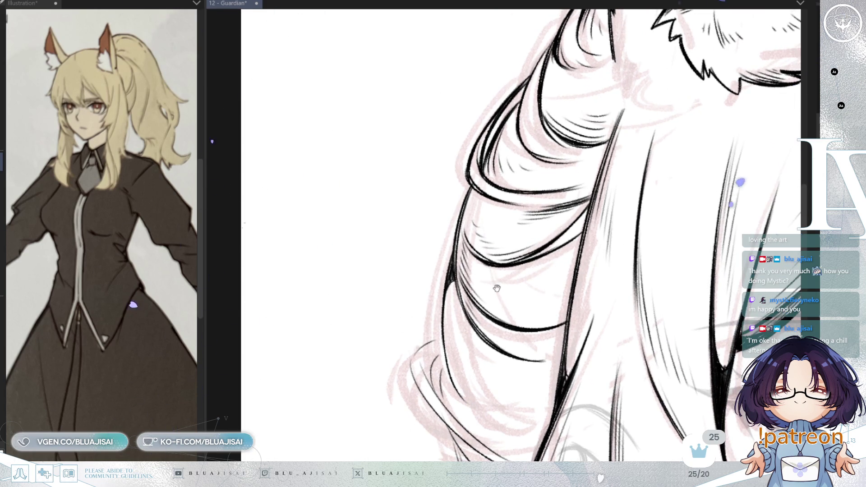
- Reposition and rotate the canvas around the side lock for the hatching, then straighten and zoom out
drag(495, 276, 438, 171)
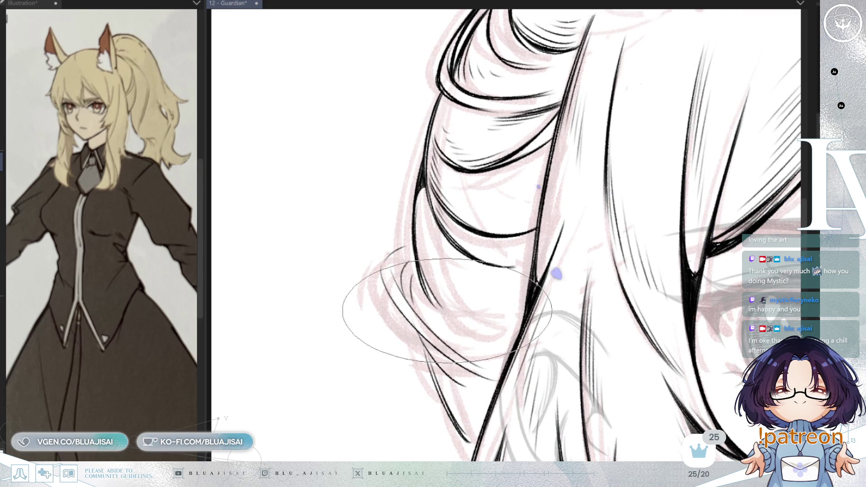
drag(474, 304, 463, 102)
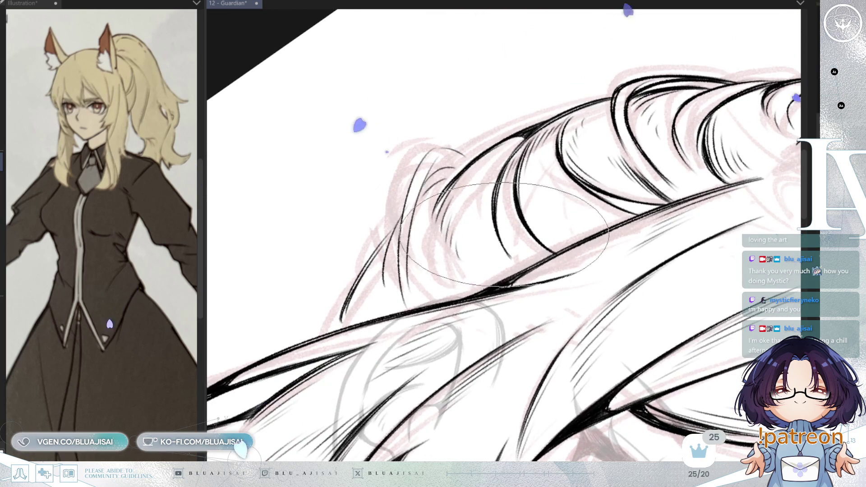
mouse_move(462, 102)
mouse_down()
mouse_move(568, 120)
mouse_move(541, 237)
mouse_up()
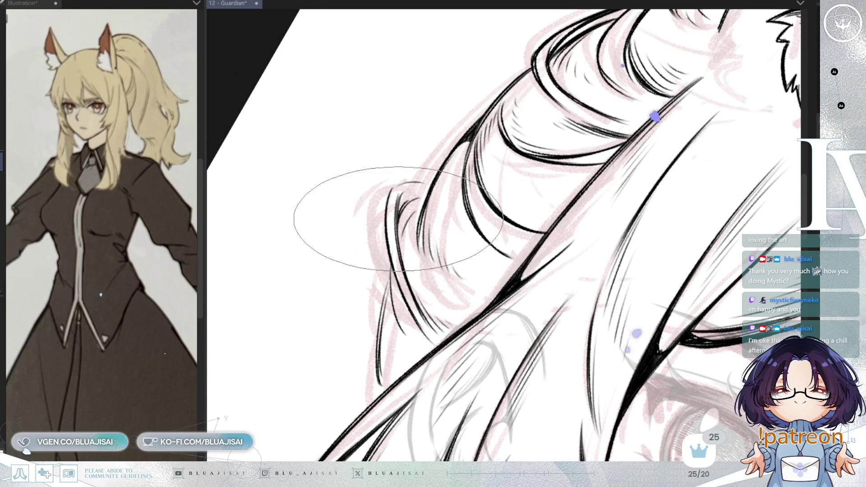
drag(416, 197, 376, 229)
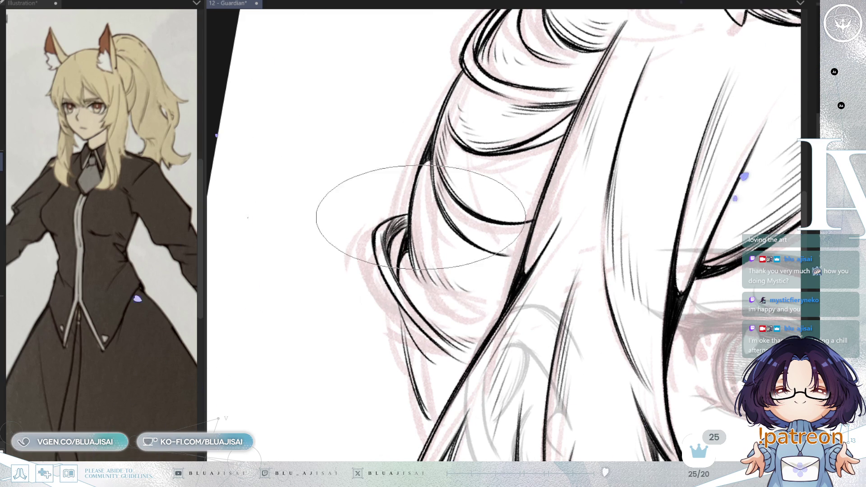
drag(555, 129, 368, 223)
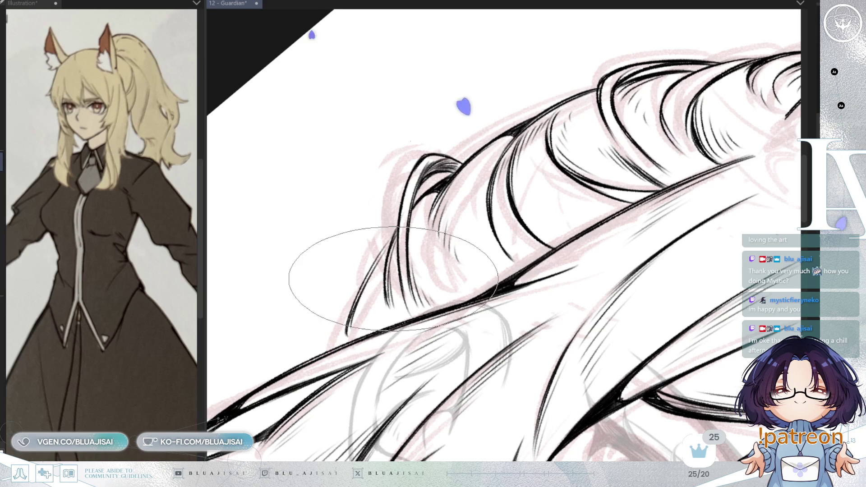
drag(386, 281, 367, 289)
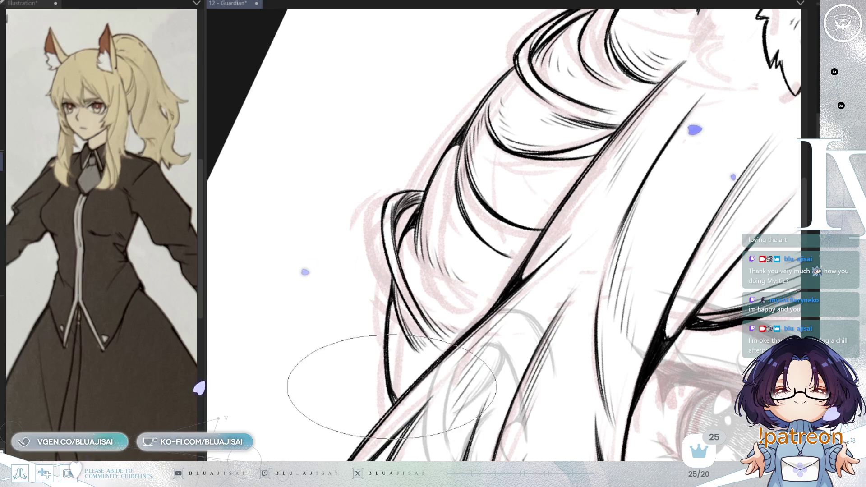
drag(409, 379, 521, 179)
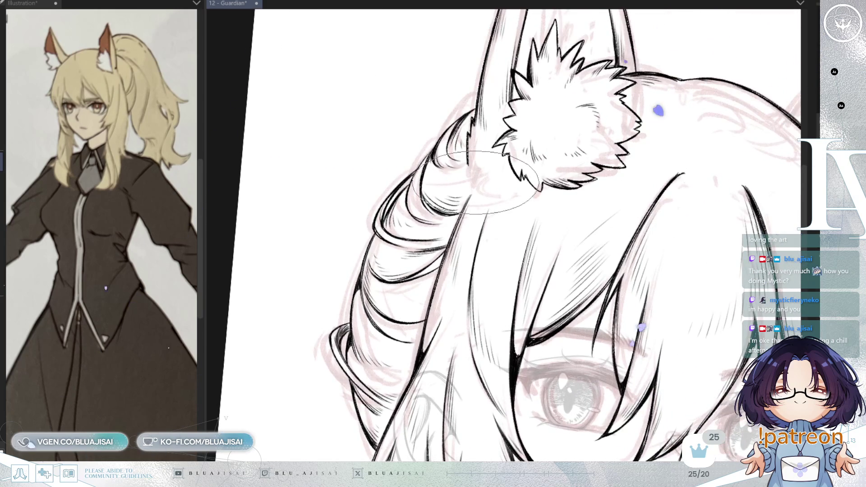
scroll(486, 181, up, 2)
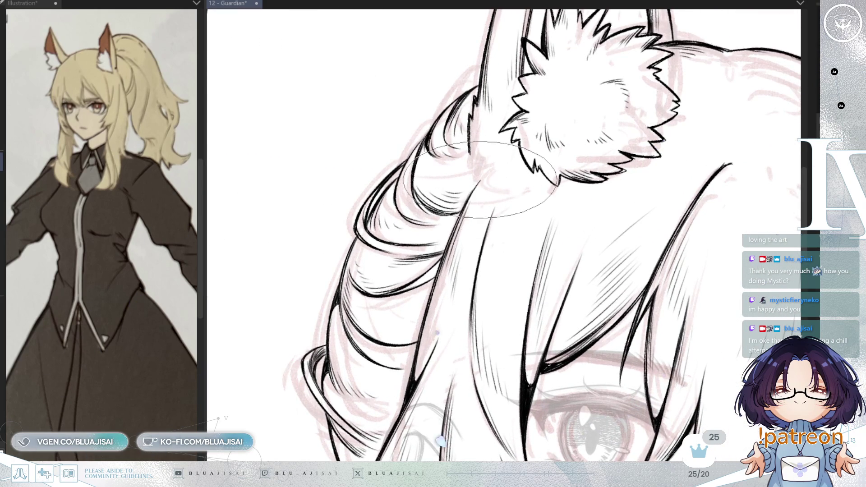
- Rotate and shift the canvas so the sketched right ear comes into view
mouse_move(474, 169)
mouse_down()
mouse_move(725, 157)
mouse_move(686, 155)
mouse_move(532, 242)
mouse_move(493, 242)
mouse_up()
- Ink the right ear's outer edge with a fur zigzag at its base and another at its tip
drag(468, 283, 491, 263)
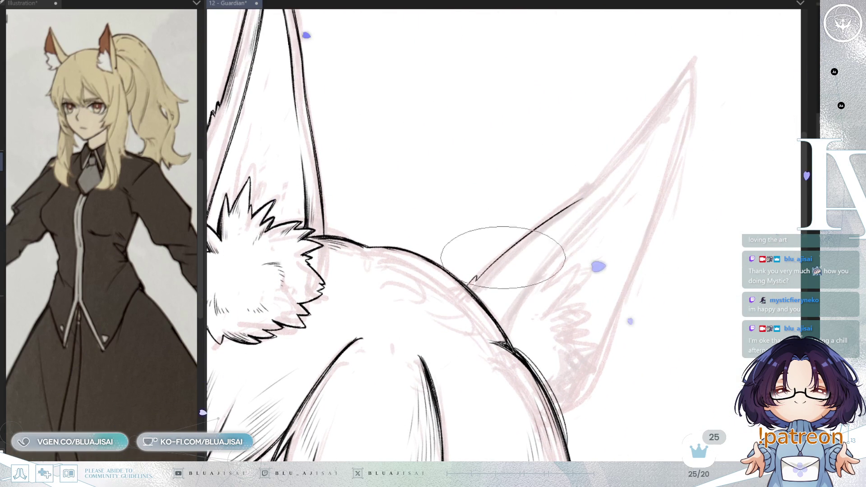
mouse_move(477, 278)
mouse_down()
mouse_move(590, 184)
mouse_move(558, 235)
mouse_up()
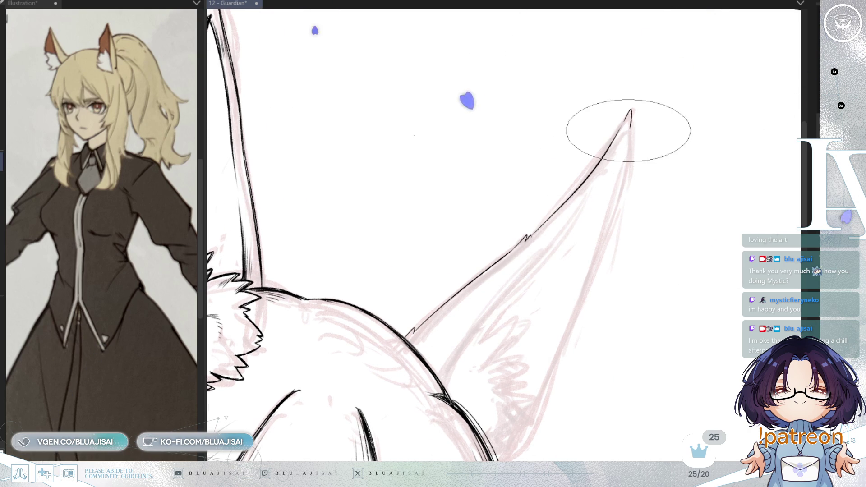
drag(629, 111, 632, 141)
mouse_move(614, 229)
mouse_down()
mouse_move(627, 170)
mouse_move(616, 175)
mouse_up()
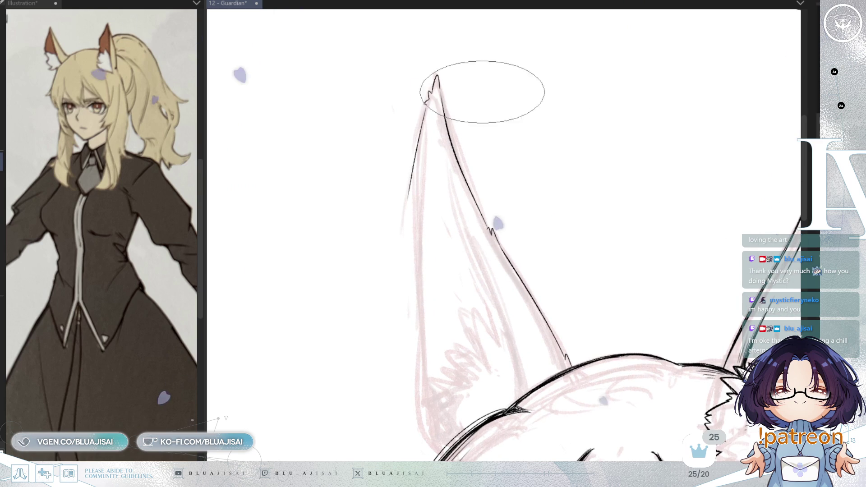
- Ink the ear's left edge down from the tip, extending and thickening it, then view both ears
drag(426, 110, 416, 248)
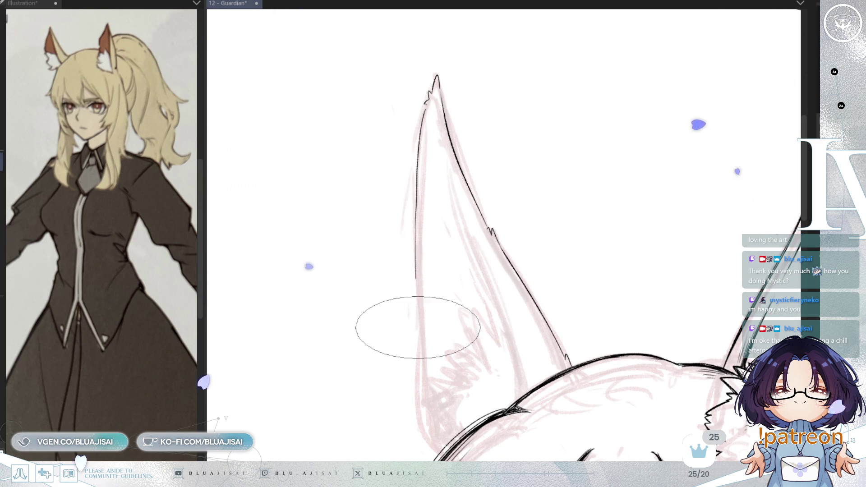
drag(425, 112, 415, 390)
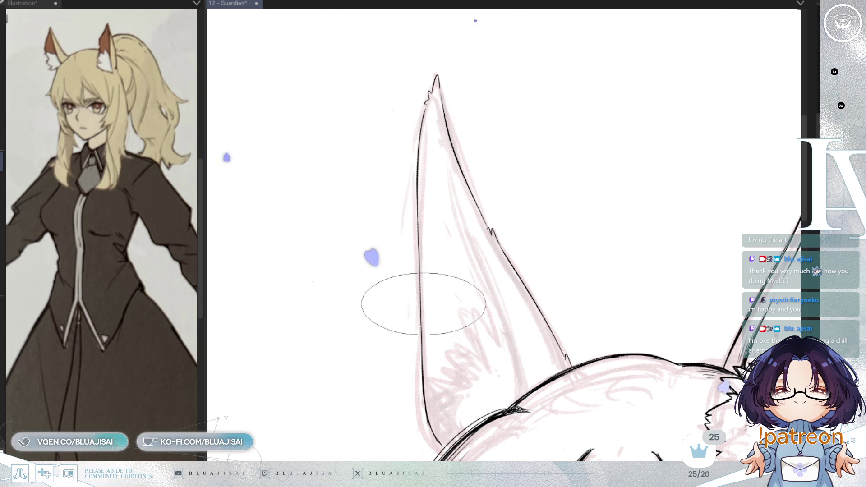
drag(418, 260, 421, 368)
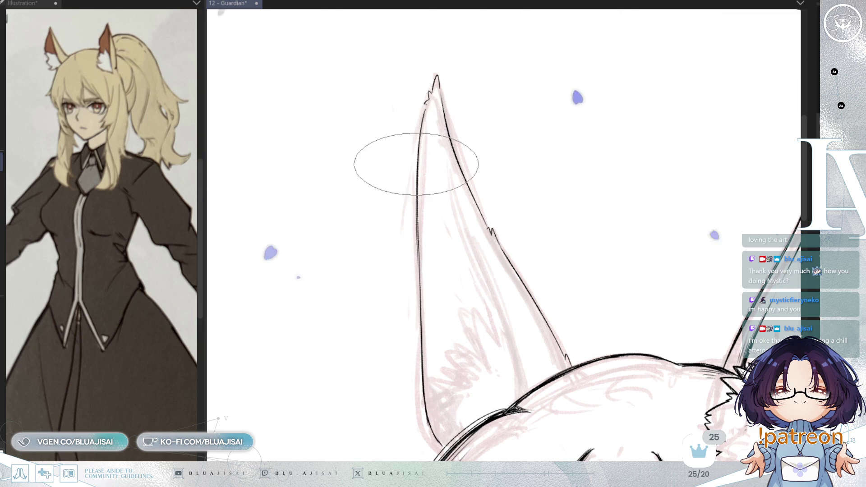
key(h)
mouse_move(587, 133)
mouse_down()
mouse_move(593, 113)
mouse_move(502, 349)
mouse_up()
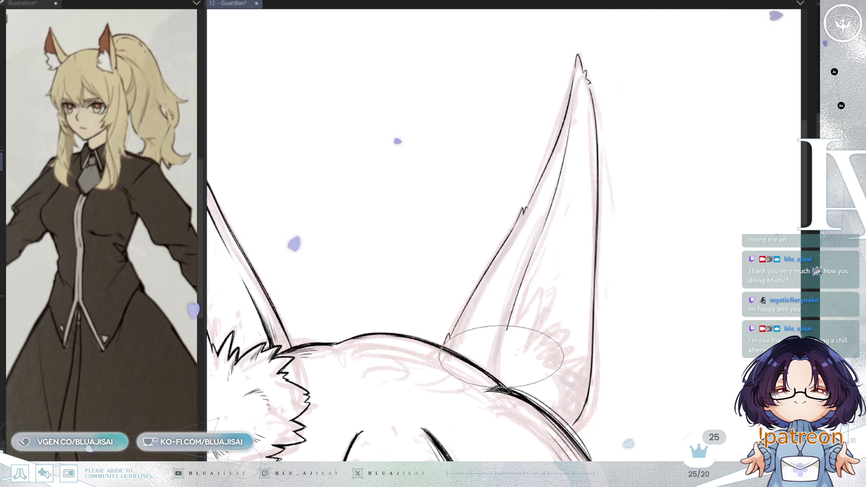
mouse_move(542, 250)
mouse_down()
mouse_move(548, 218)
mouse_move(569, 226)
mouse_move(476, 236)
mouse_move(725, 190)
mouse_move(551, 187)
mouse_move(534, 281)
mouse_up()
scroll(535, 281, up, 1)
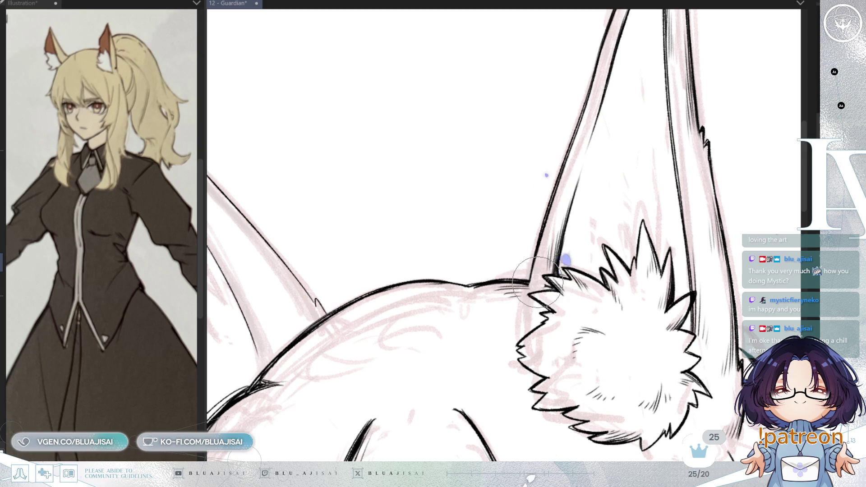
- Enlarge the brush and refine the line where the tufted ear joins the head
drag(531, 268, 526, 282)
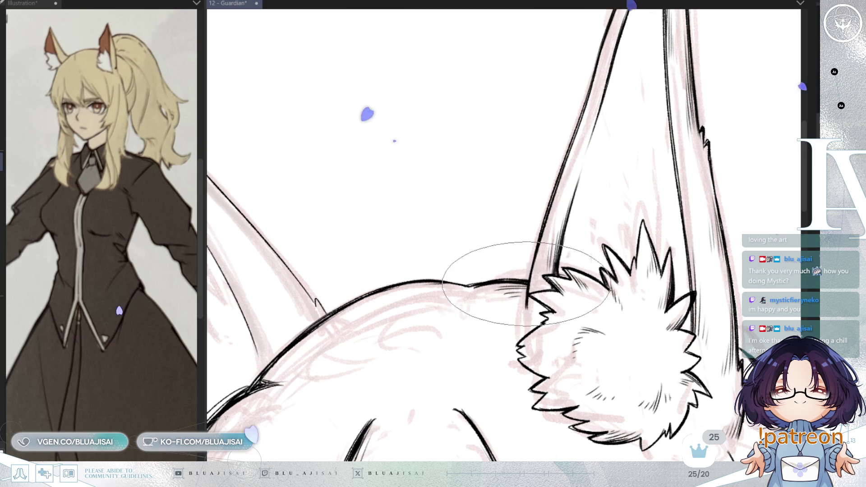
drag(526, 281, 534, 306)
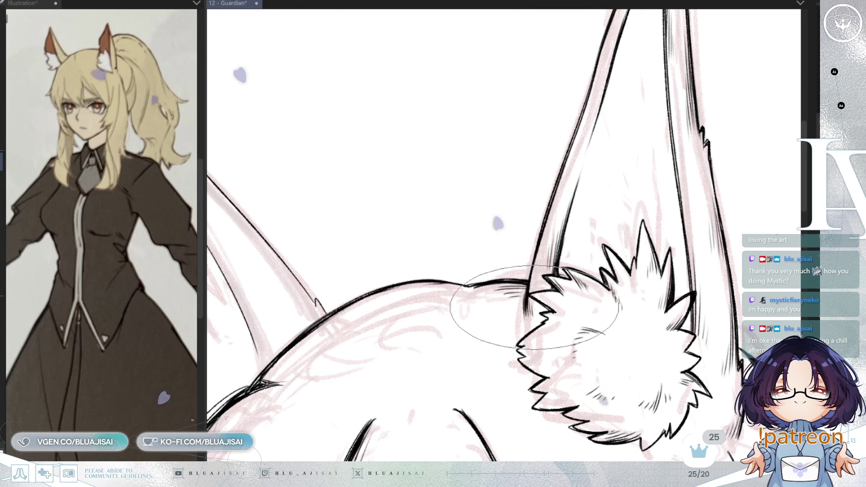
scroll(534, 308, down, 2)
scroll(647, 193, down, 2)
drag(743, 181, 684, 155)
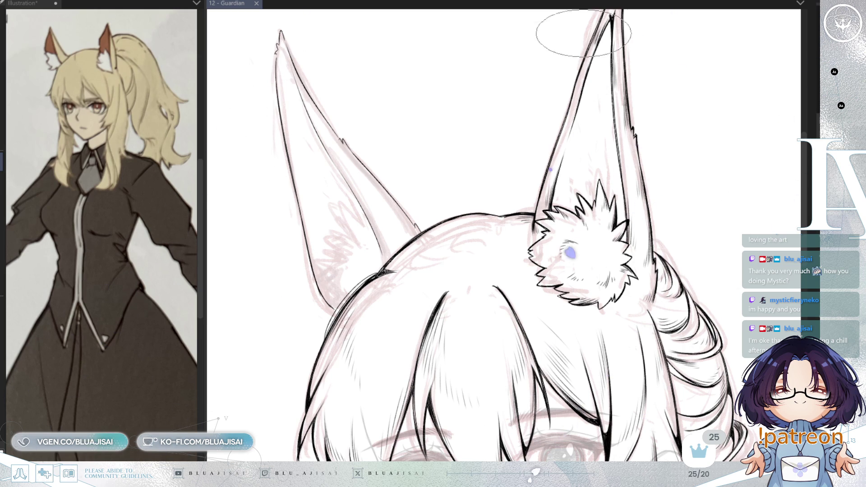
scroll(570, 131, up, 1)
scroll(567, 129, up, 1)
scroll(591, 110, right, 3)
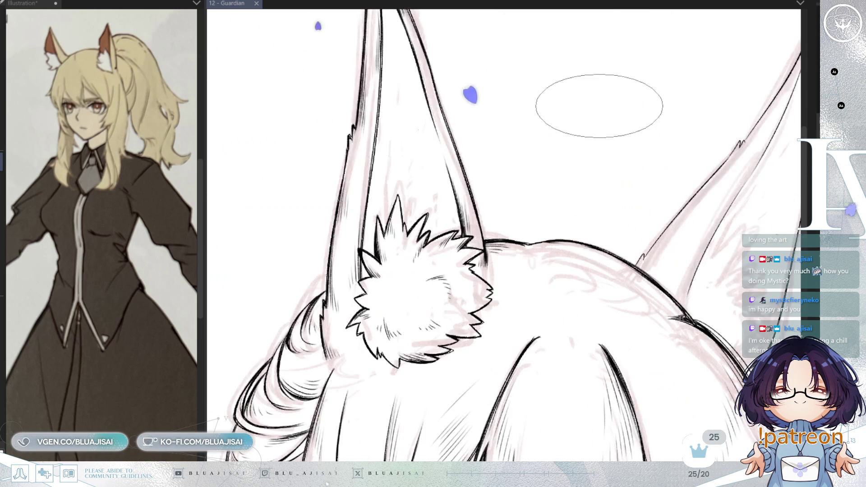
scroll(647, 142, right, 3)
scroll(454, 281, up, 1)
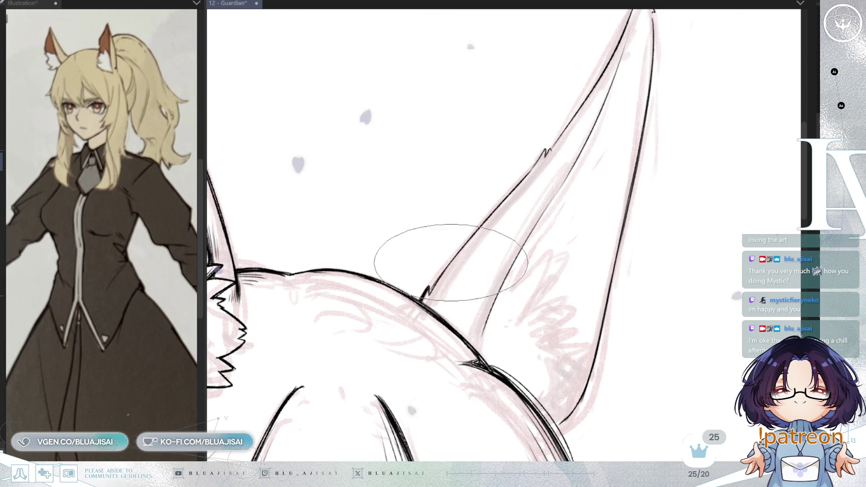
- Ink the second ear's inner edge and thicken the stroke near its tip, mirror-checking it
mouse_move(501, 210)
mouse_down()
mouse_move(459, 284)
mouse_move(471, 279)
mouse_up()
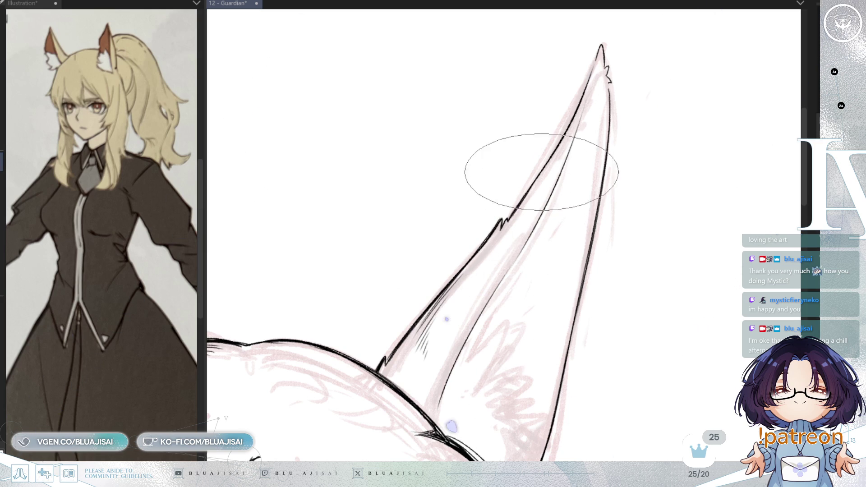
drag(520, 226, 483, 316)
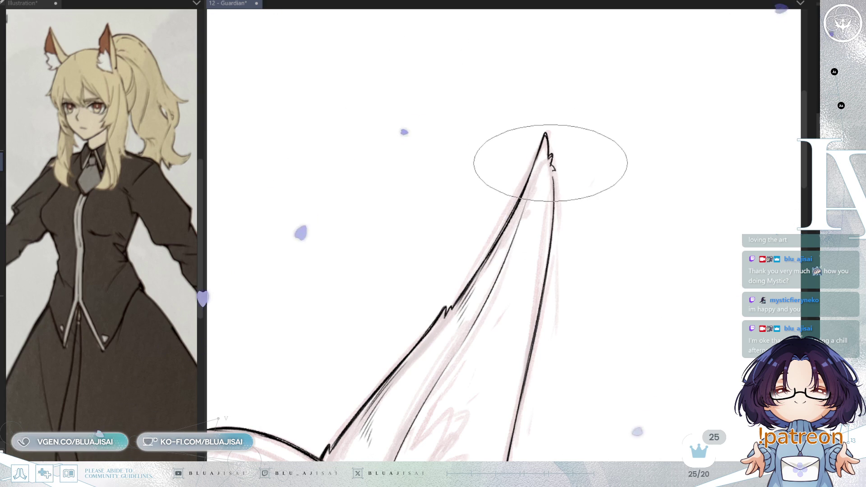
key(m)
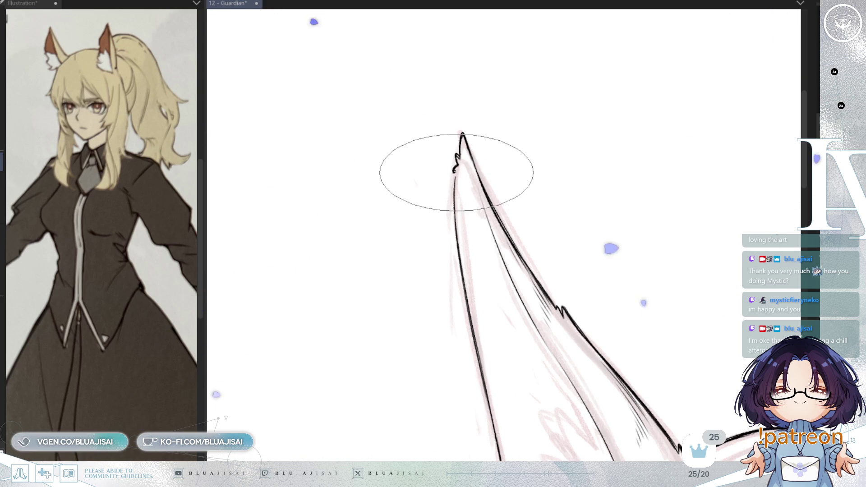
key(m)
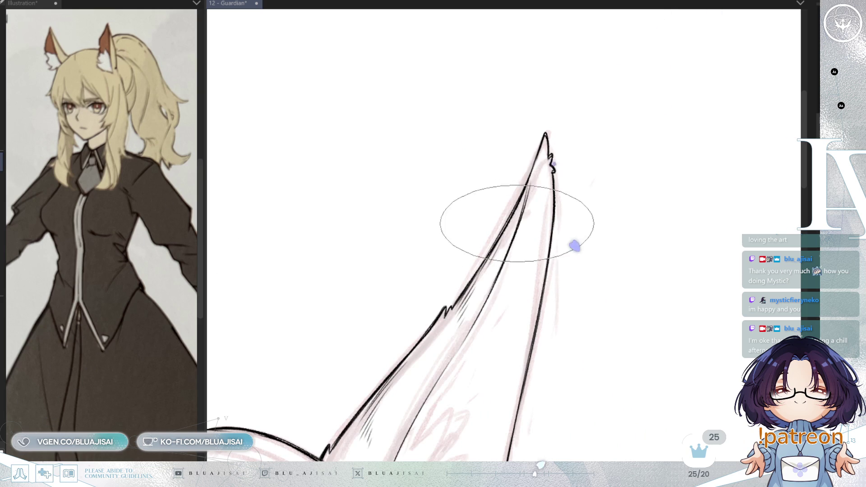
drag(492, 279, 542, 171)
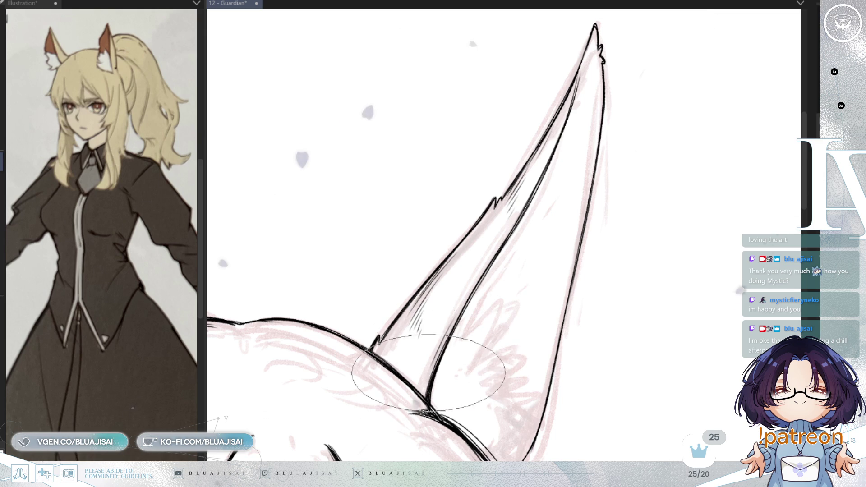
scroll(553, 192, up, 1)
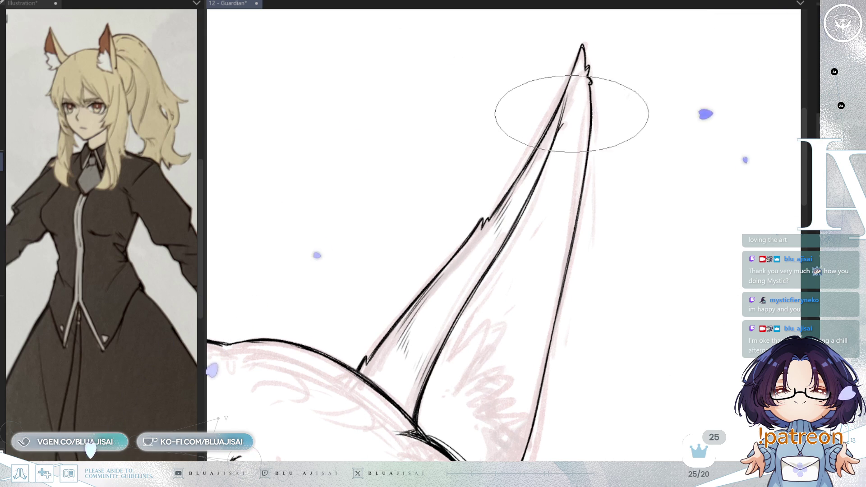
drag(561, 111, 569, 116)
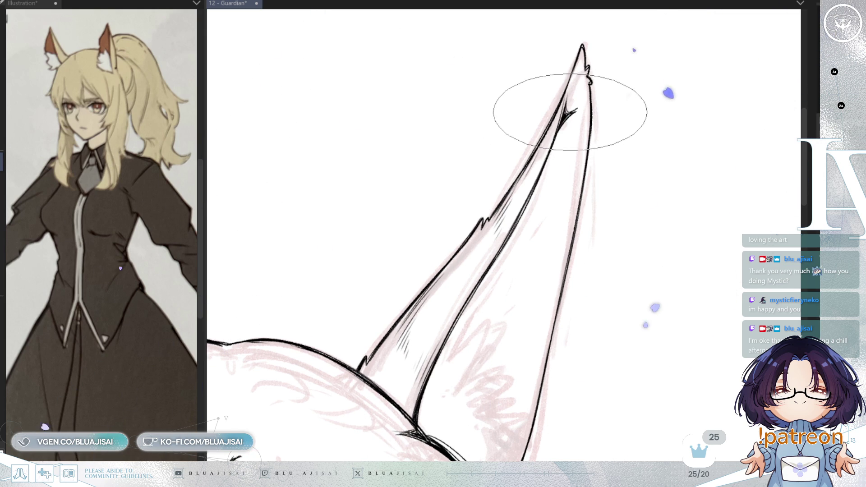
- Add an inner line down from the ear notch and a thin line through the ear's middle
key(h)
drag(467, 103, 449, 173)
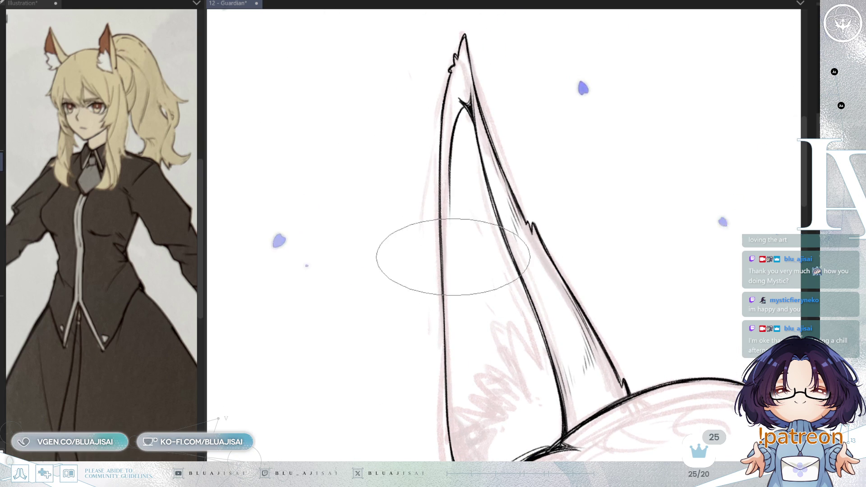
drag(445, 368, 451, 234)
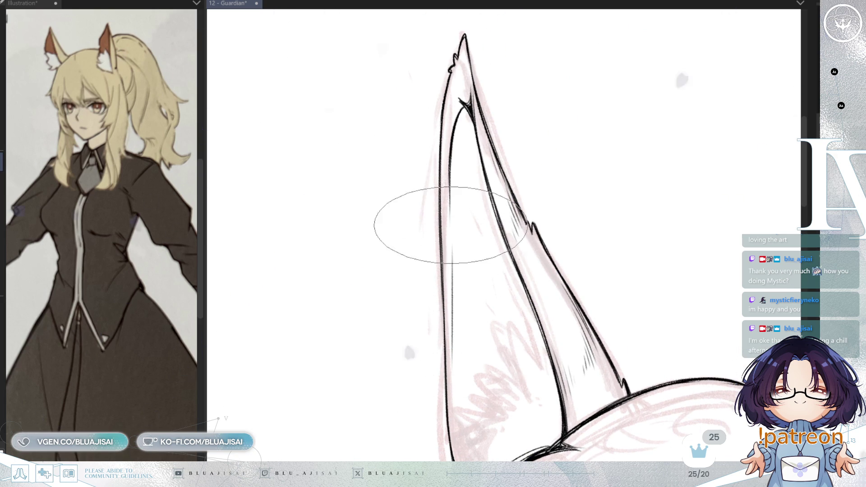
key(h)
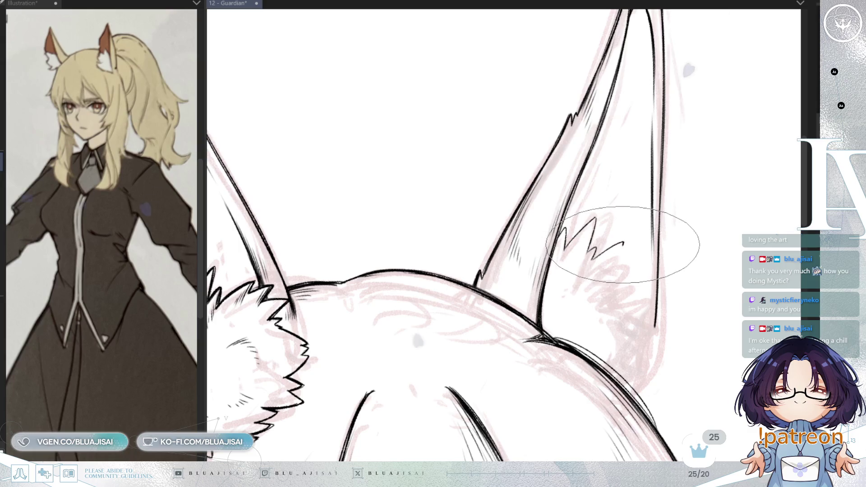
- Tilt the view and draw a spiky fur stroke inside the second ear
key(Delete)
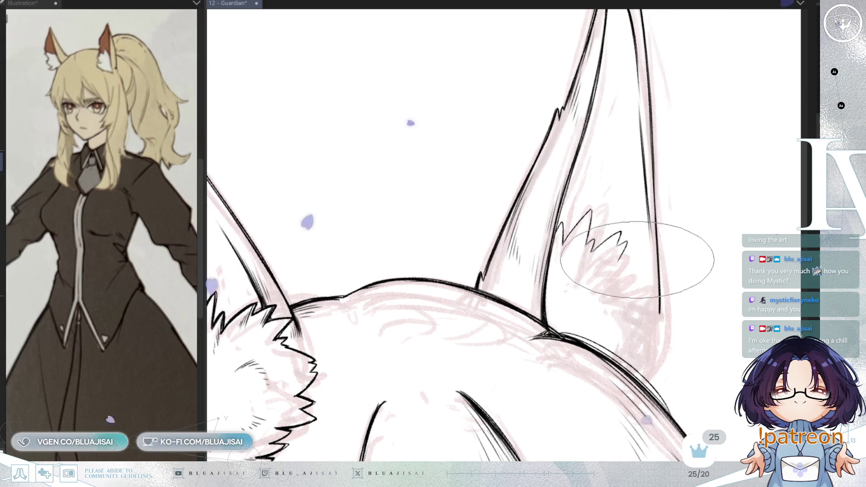
drag(643, 261, 653, 219)
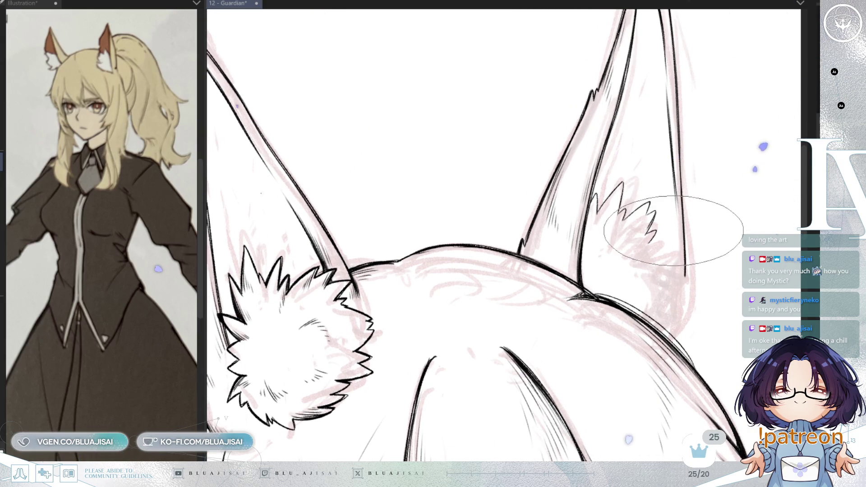
key(Delete)
key(Delete)
key(Delete)
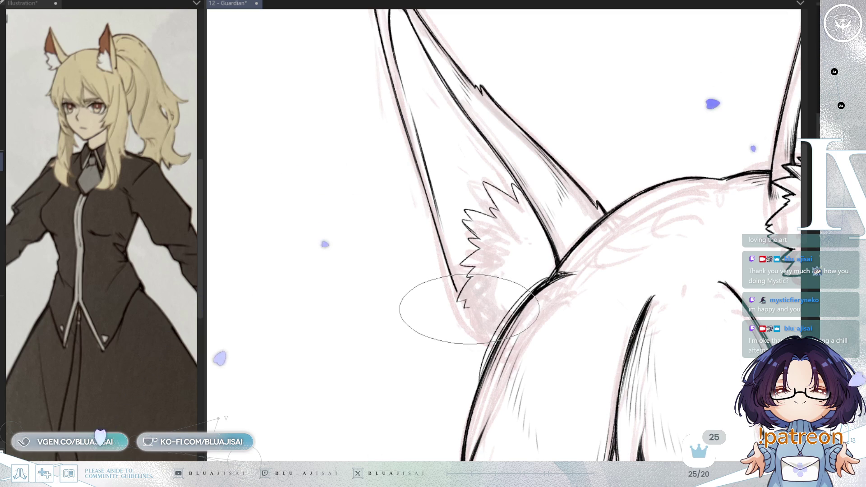
drag(466, 306, 499, 323)
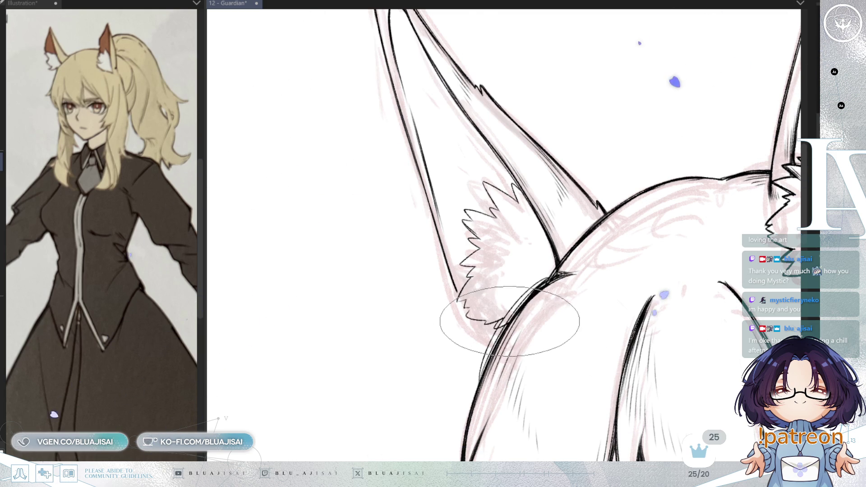
key(asciicircum)
key(asciicircum)
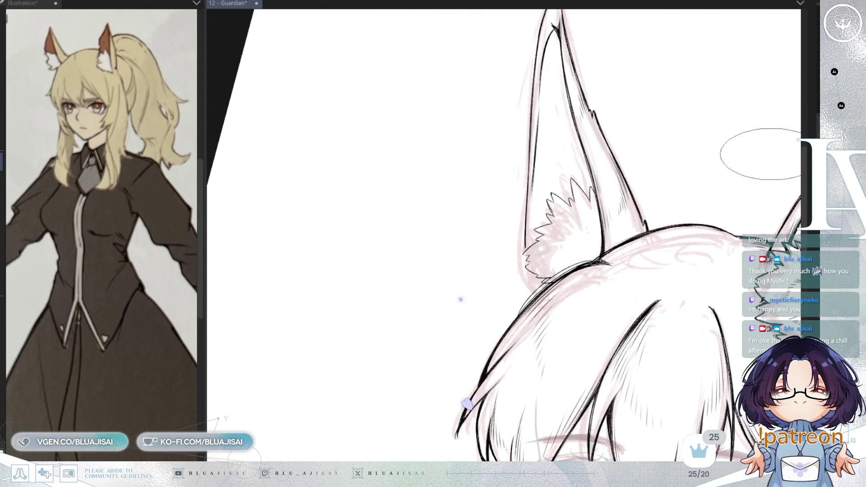
- Extend the zigzag fur line lower toward the ear base, undoing a stray tail
key(minus)
key(minus)
key(asciicircum)
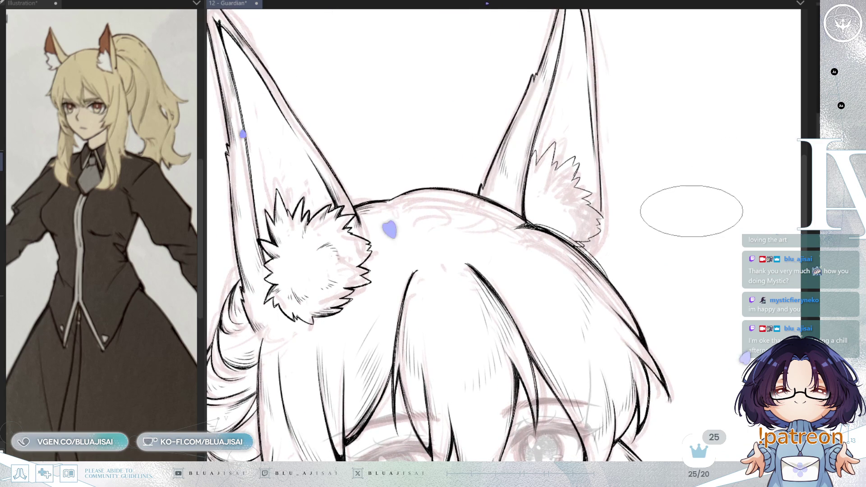
key(asciicircum)
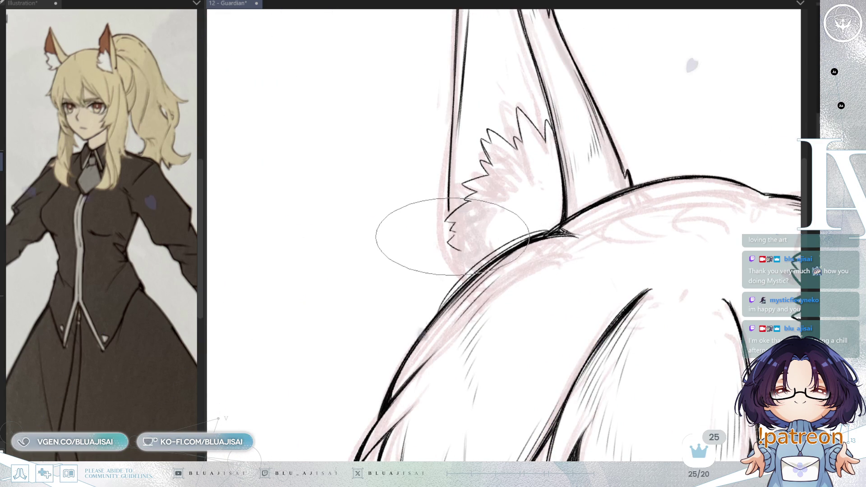
drag(454, 225, 458, 255)
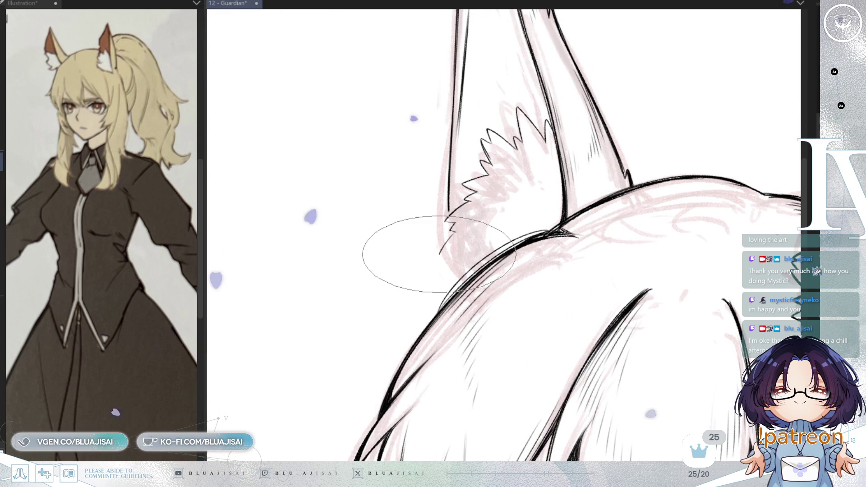
drag(450, 223, 466, 259)
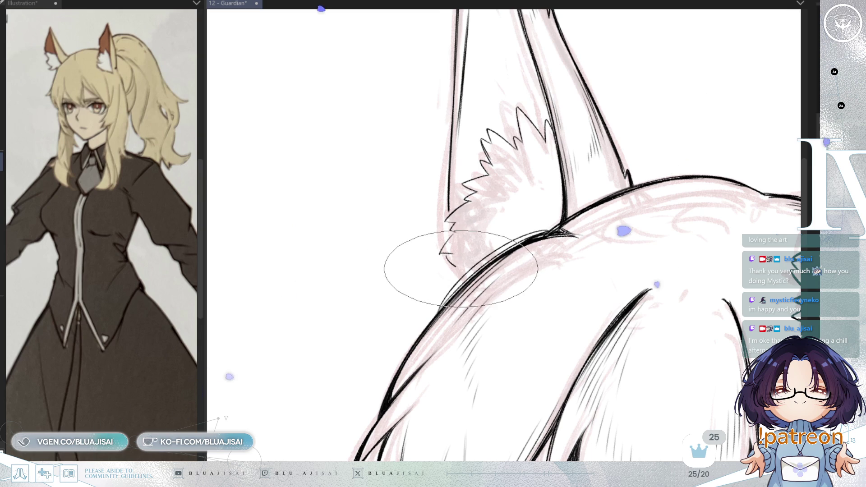
key(ctrl+z)
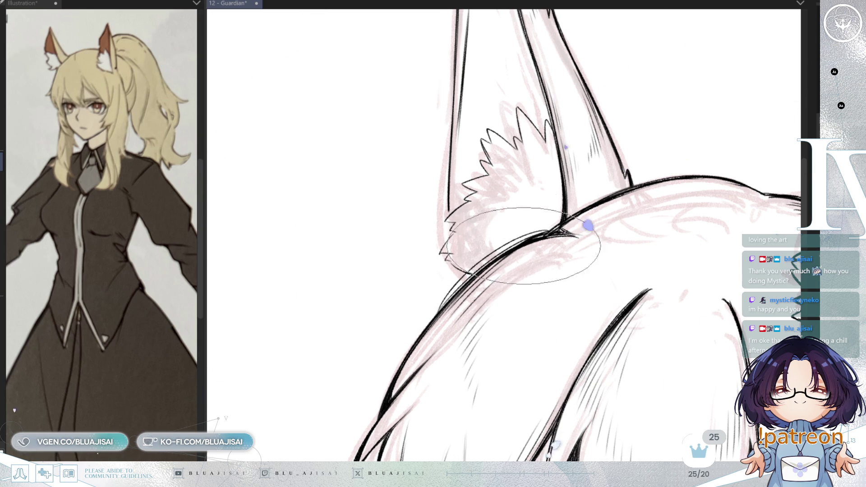
- Switch brushes and add a short fur stroke beside the spikes with the ear pointing left
key(h)
drag(664, 176, 546, 224)
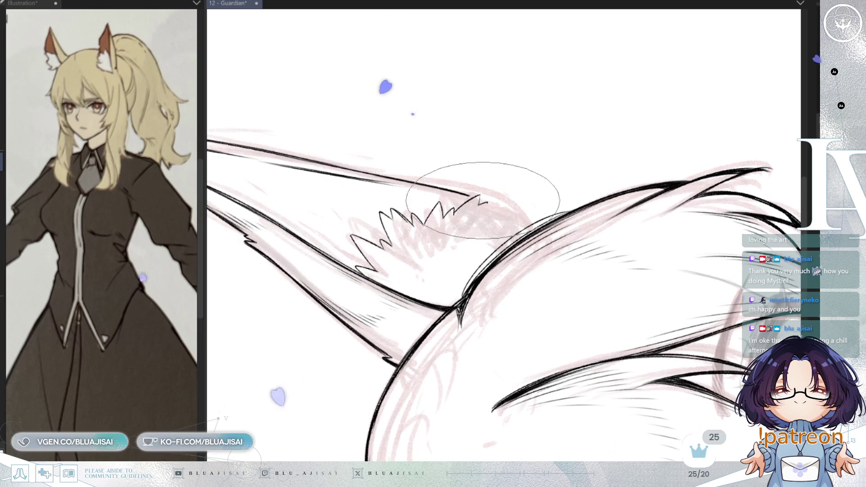
key(e)
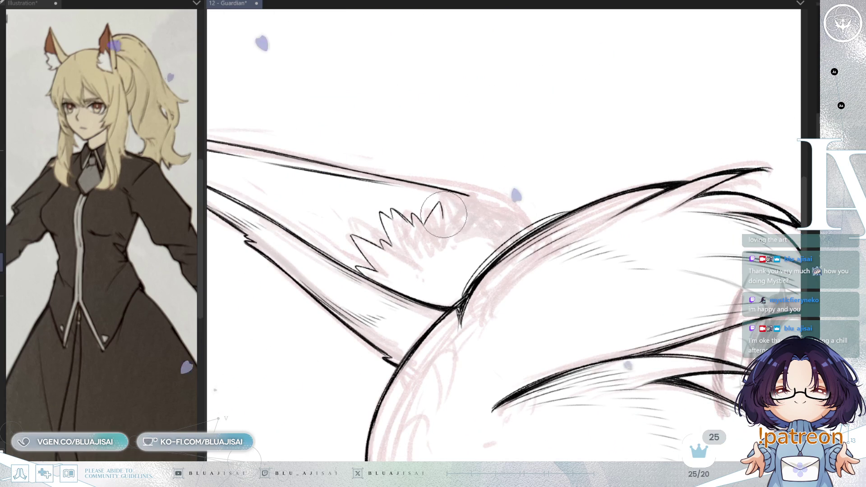
mouse_move(477, 195)
mouse_down()
mouse_move(435, 194)
mouse_move(452, 211)
mouse_move(476, 202)
mouse_up()
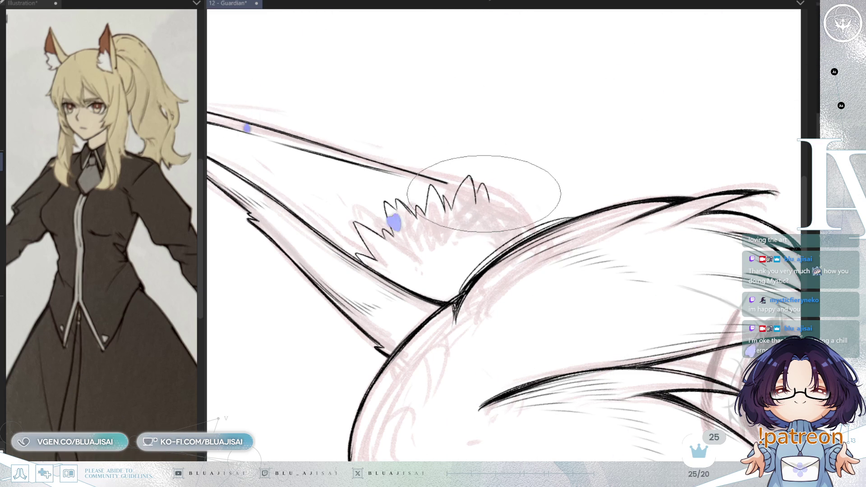
mouse_move(490, 203)
mouse_down()
mouse_move(520, 192)
mouse_move(555, 211)
mouse_move(690, 140)
mouse_up()
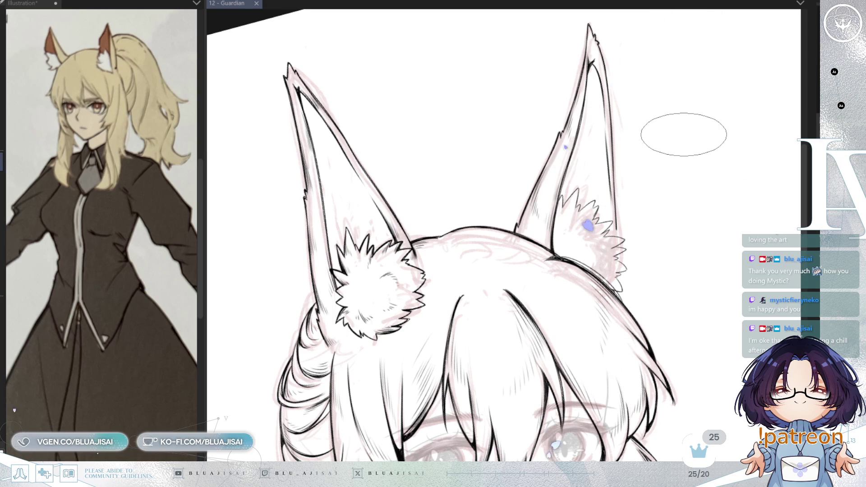
scroll(693, 294, up, 2)
scroll(580, 88, up, 2)
scroll(513, 116, up, 2)
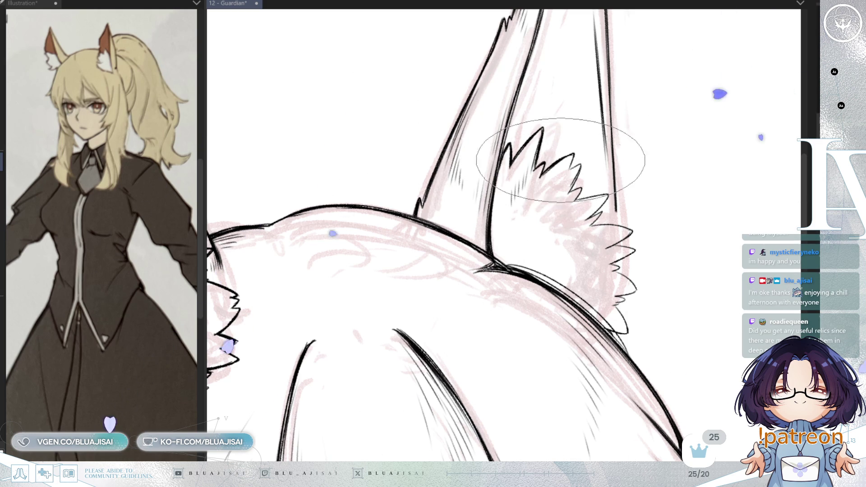
- Rotate around both ears to comfortable fur-inking angles and add a short fur detail stroke inside the ear
drag(543, 165, 522, 173)
key(End)
key(End)
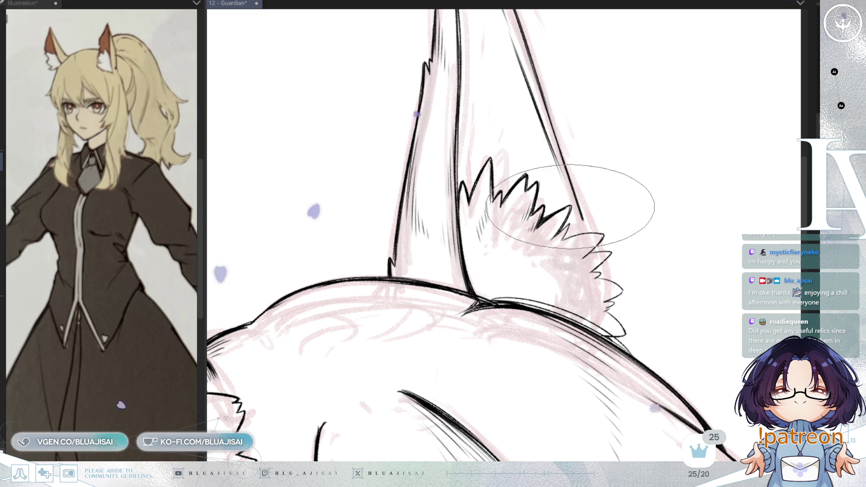
mouse_move(561, 203)
mouse_down()
mouse_move(580, 184)
mouse_move(582, 195)
mouse_move(594, 159)
mouse_move(618, 135)
mouse_move(564, 197)
mouse_up()
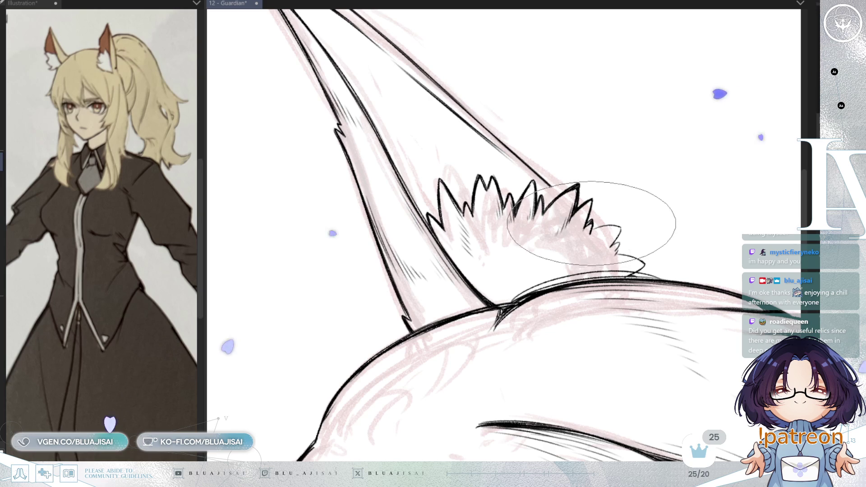
mouse_move(584, 228)
mouse_down()
mouse_move(464, 337)
mouse_move(551, 196)
mouse_up()
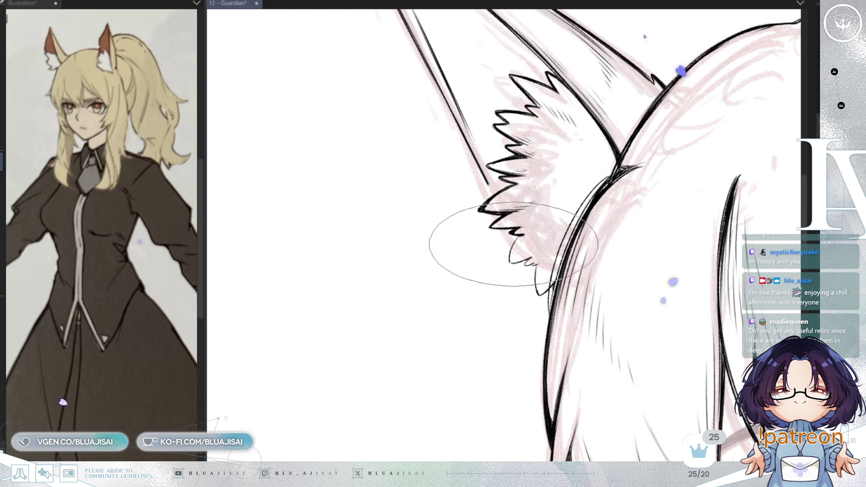
drag(518, 263, 474, 325)
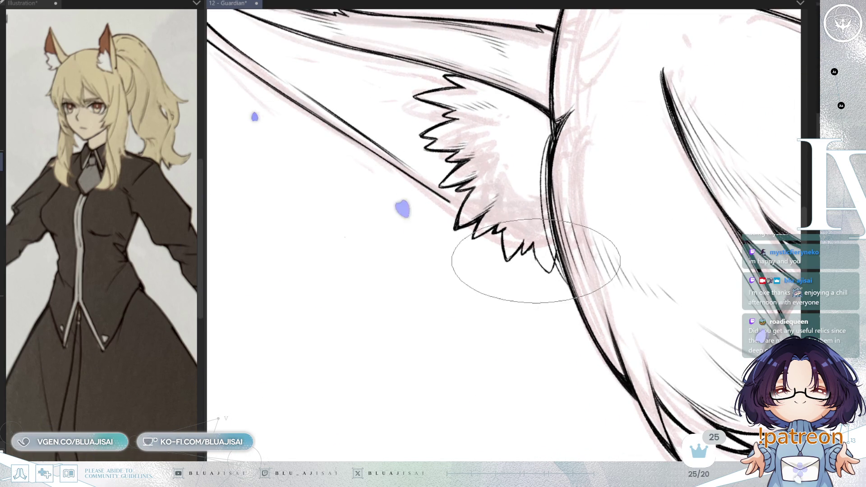
drag(532, 243, 533, 254)
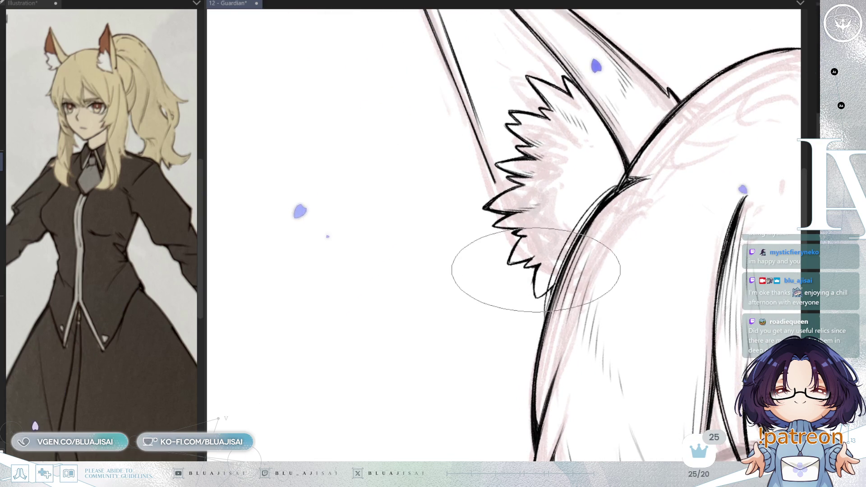
drag(525, 300, 548, 190)
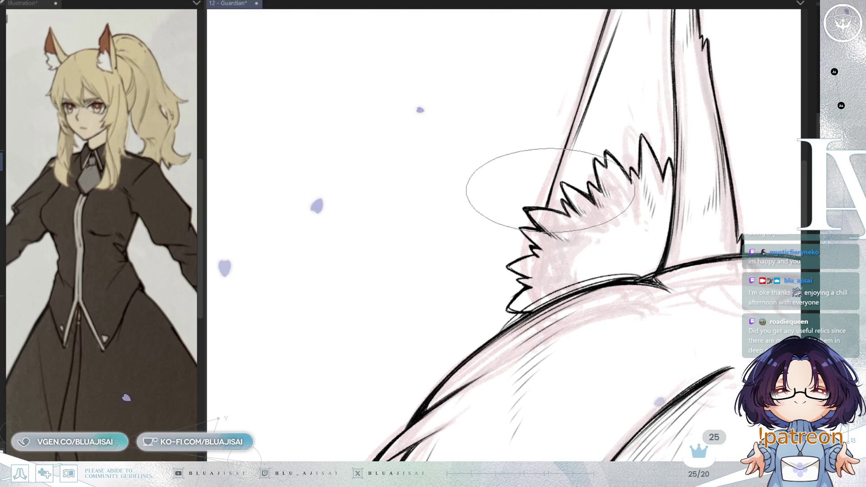
mouse_move(555, 205)
mouse_down()
mouse_move(561, 223)
mouse_move(599, 184)
mouse_move(566, 183)
mouse_move(566, 174)
mouse_up()
drag(546, 142, 553, 143)
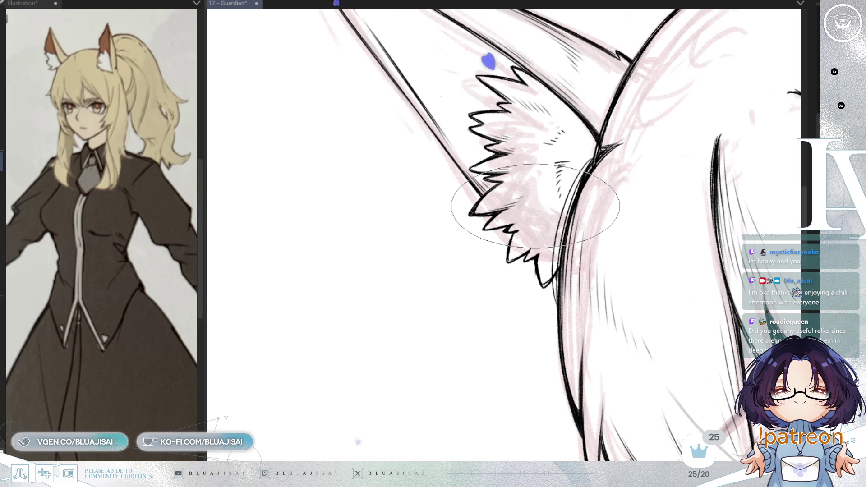
mouse_move(528, 220)
mouse_down()
mouse_move(672, 157)
mouse_move(658, 145)
mouse_move(652, 178)
mouse_move(706, 136)
mouse_move(698, 130)
mouse_up()
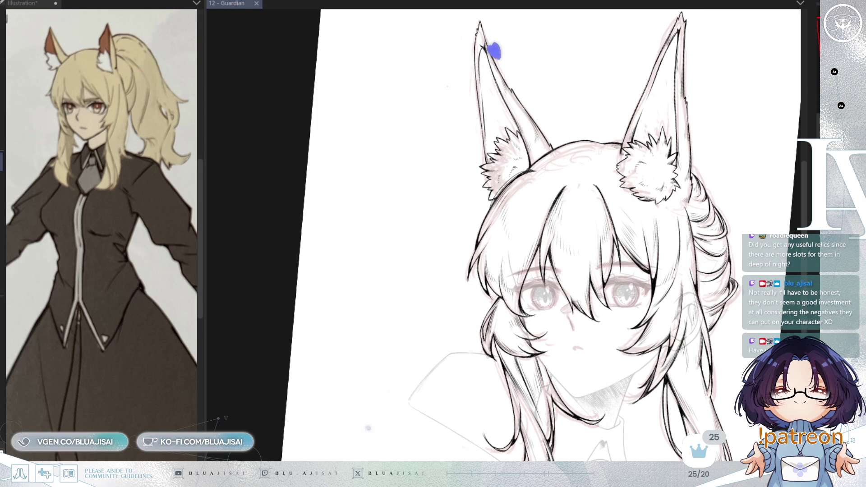
scroll(512, 52, up, 2)
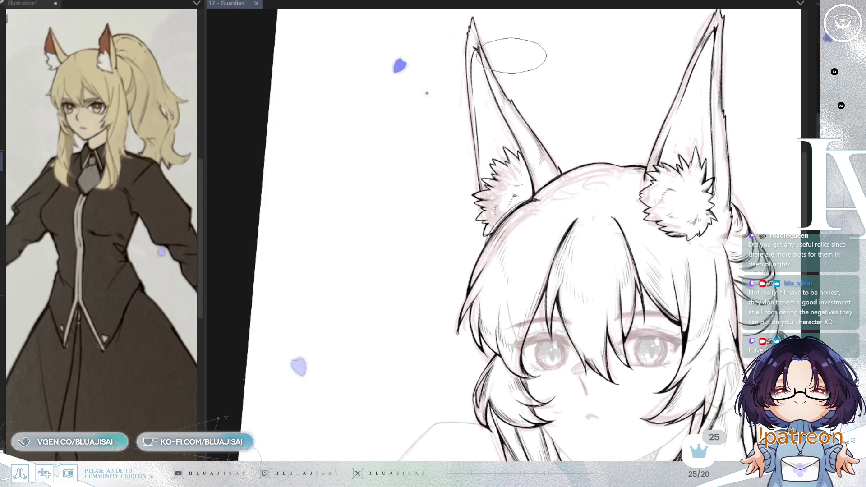
scroll(512, 52, up, 2)
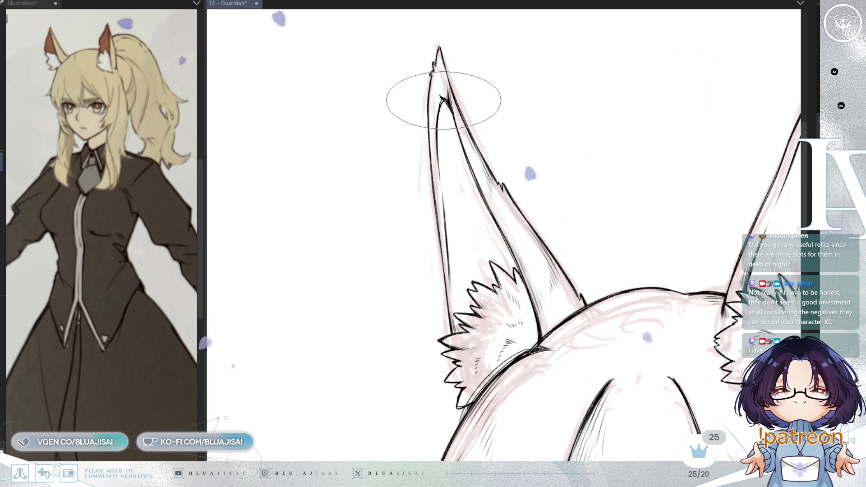
scroll(441, 96, up, 1)
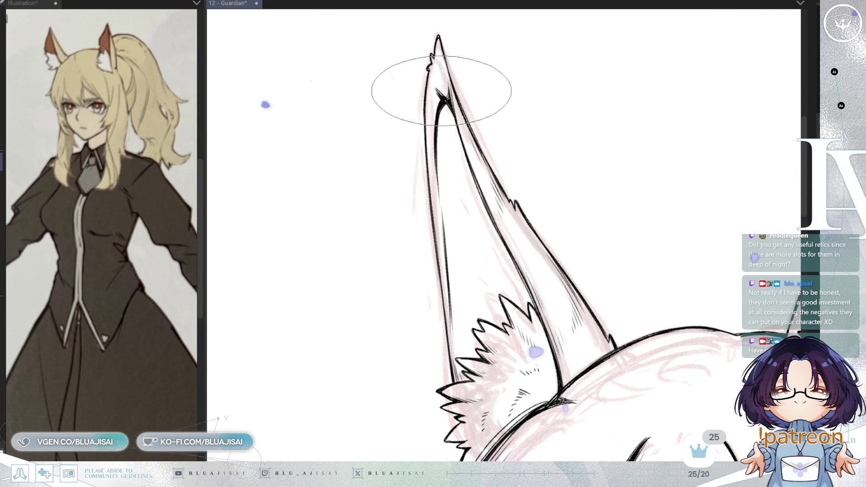
key(End)
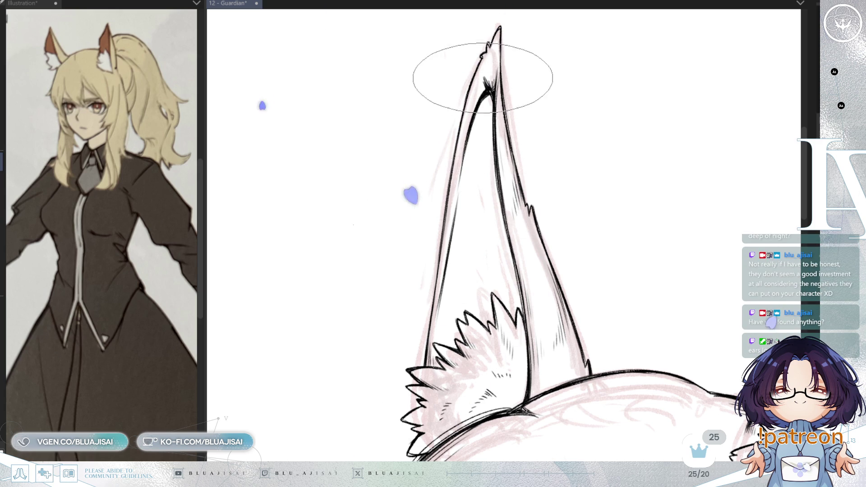
scroll(508, 108, down, 2)
scroll(561, 71, down, 1)
scroll(560, 67, down, 3)
scroll(589, 95, down, 1)
scroll(609, 75, down, 1)
scroll(629, 63, down, 1)
scroll(660, 116, up, 1)
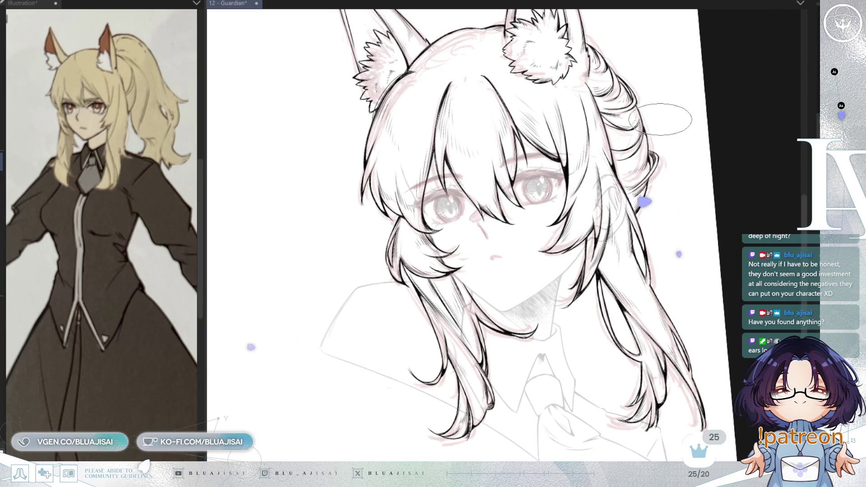
scroll(660, 128, down, 1)
scroll(649, 133, left, 3)
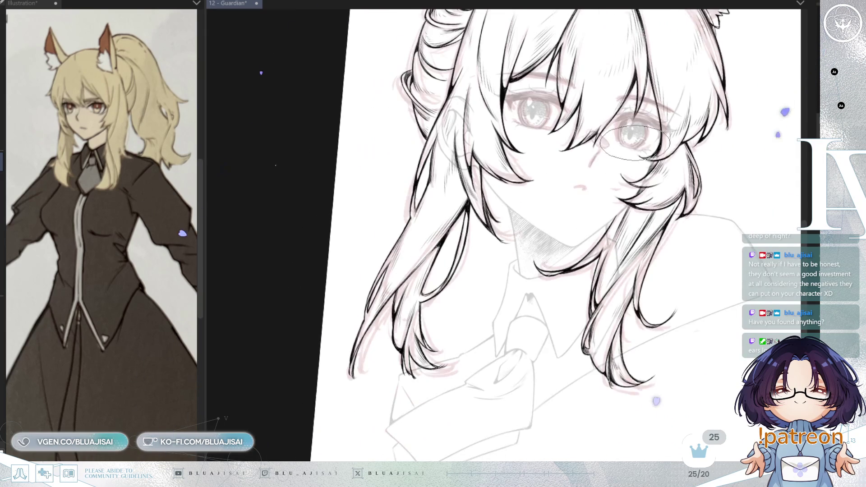
scroll(632, 145, down, 1)
scroll(622, 169, down, 1)
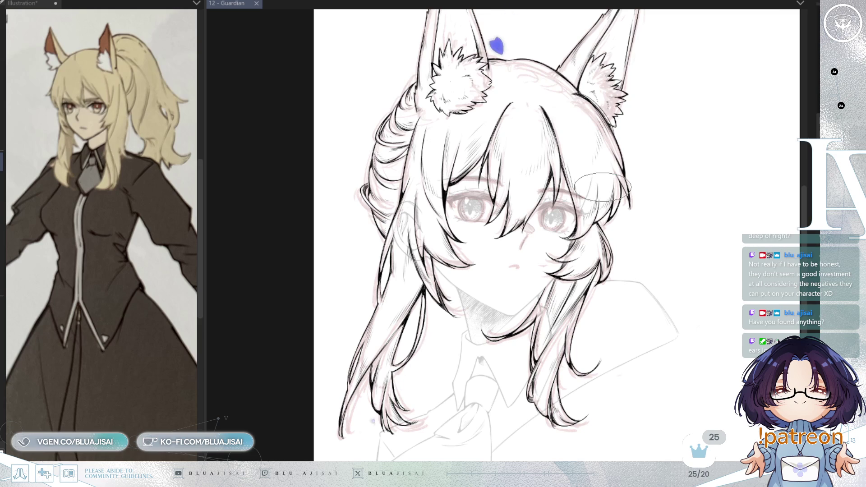
scroll(602, 186, left, 2)
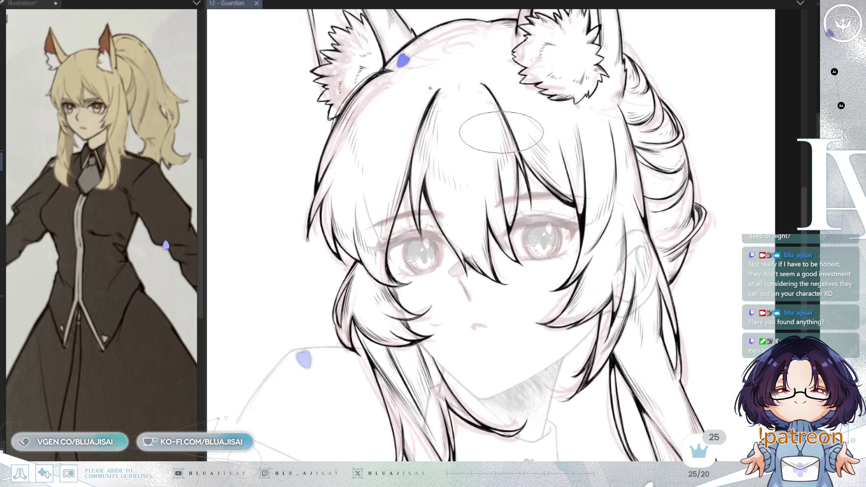
scroll(575, 156, up, 1)
scroll(534, 112, up, 1)
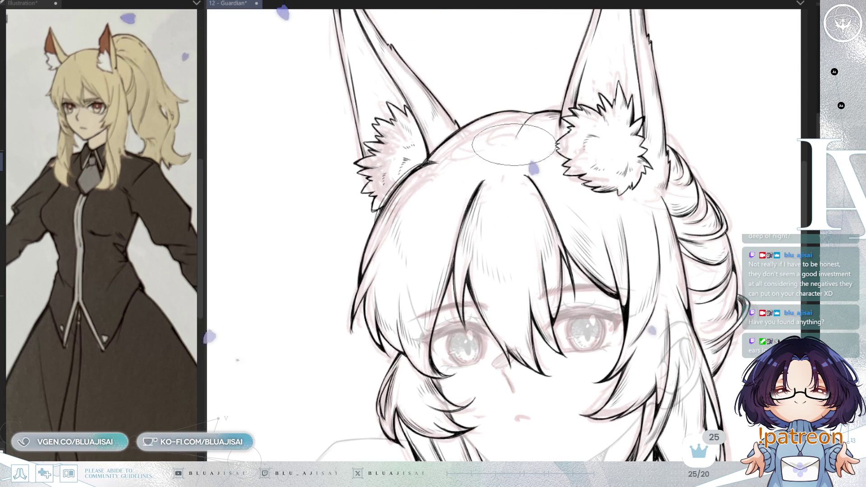
- Draw a single curved hair strand stroke across the crown between the ears
drag(534, 111, 516, 138)
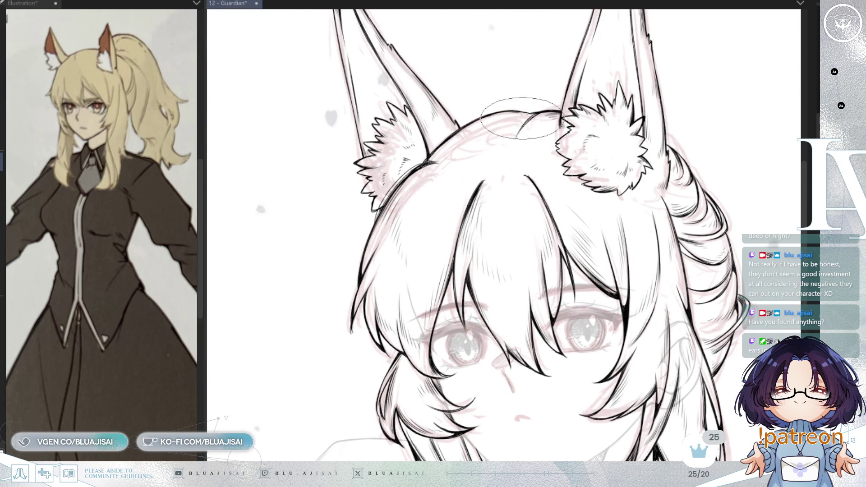
scroll(531, 110, up, 1)
scroll(526, 107, up, 1)
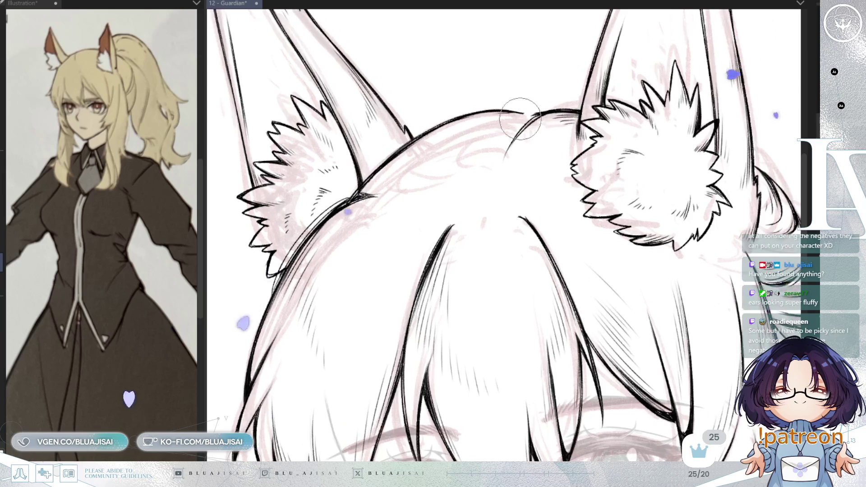
- With a much larger brush, draw curved hair strands across the crown and add another beside them
key(bracketright)
key(bracketright)
key(bracketright)
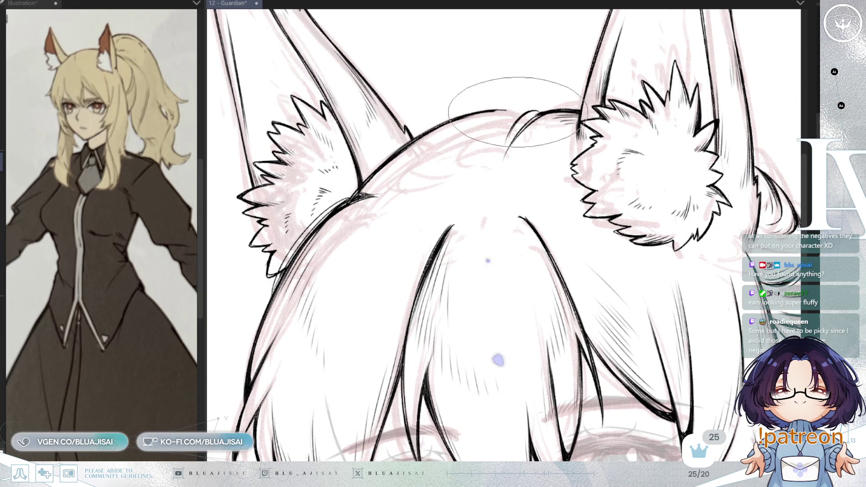
key(minus)
key(asciicircum)
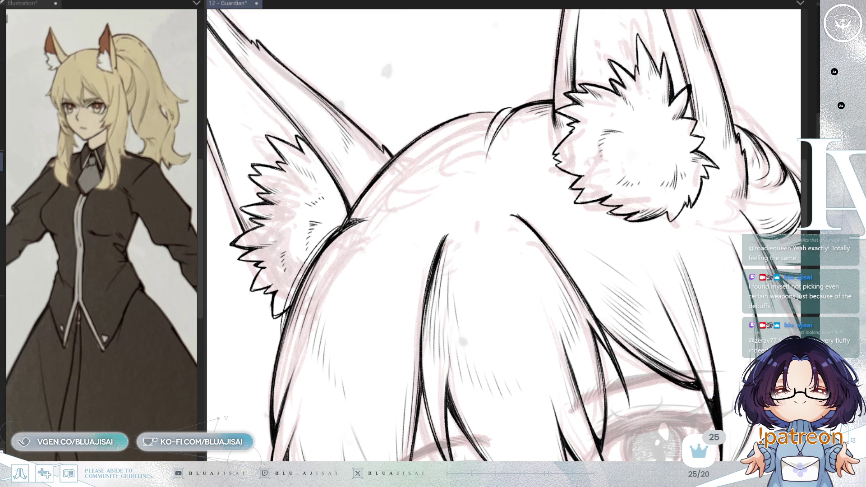
drag(474, 115, 513, 96)
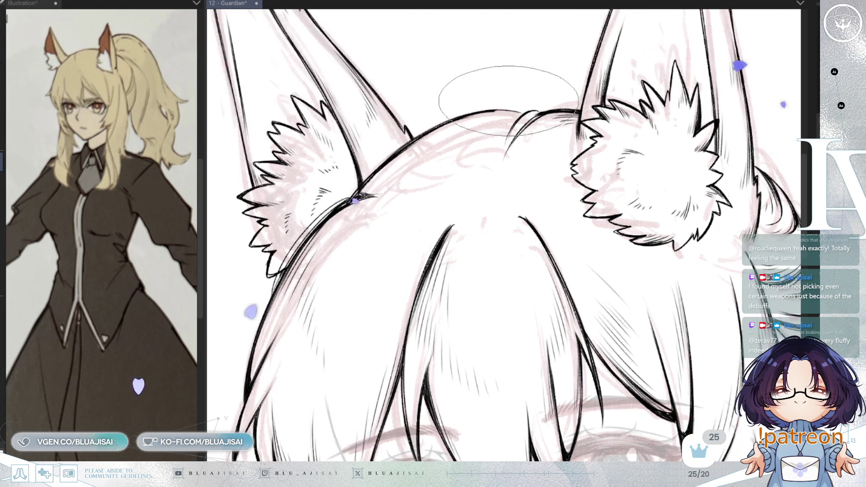
drag(481, 122, 469, 168)
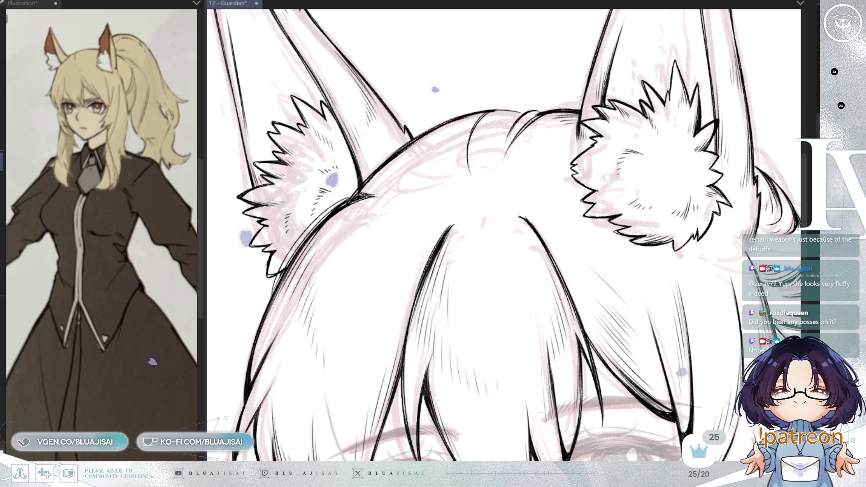
drag(416, 83, 556, 154)
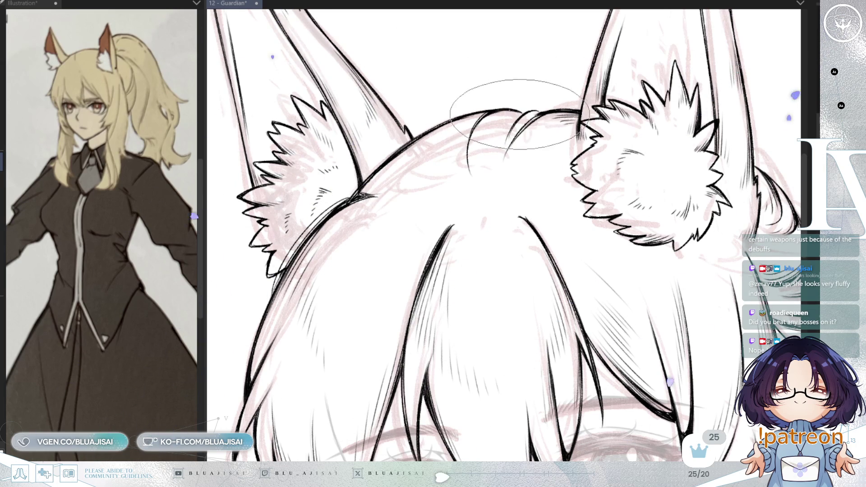
scroll(501, 106, down, 2)
scroll(501, 107, down, 2)
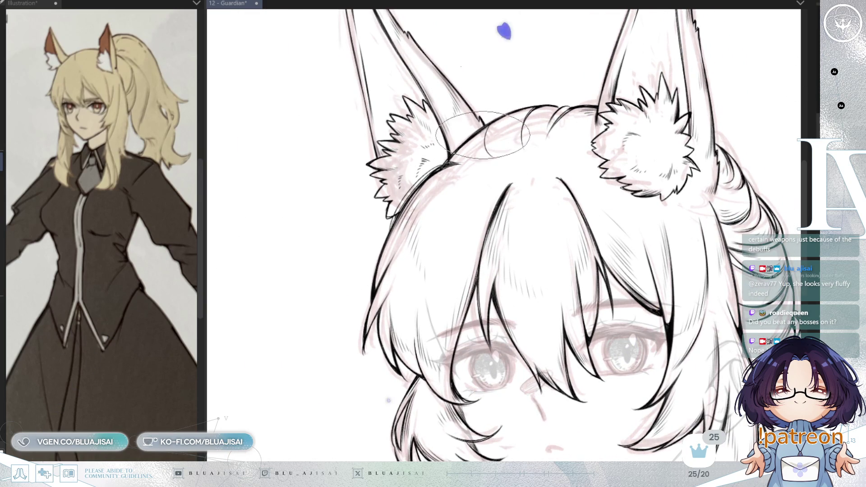
scroll(485, 145, up, 1)
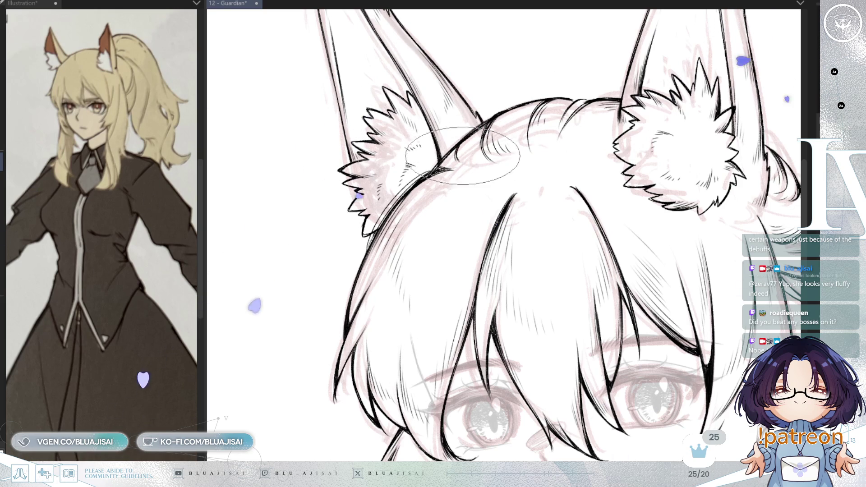
scroll(636, 108, down, 1)
scroll(638, 122, down, 1)
scroll(638, 123, up, 1)
scroll(512, 119, up, 1)
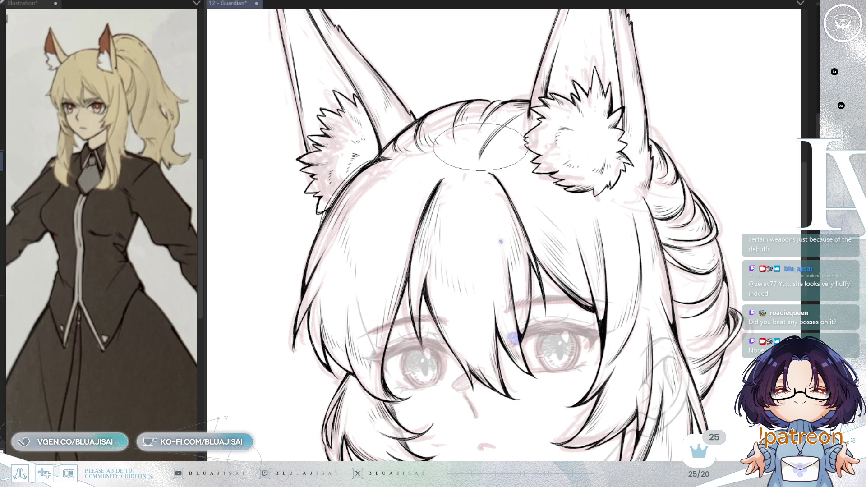
key(End)
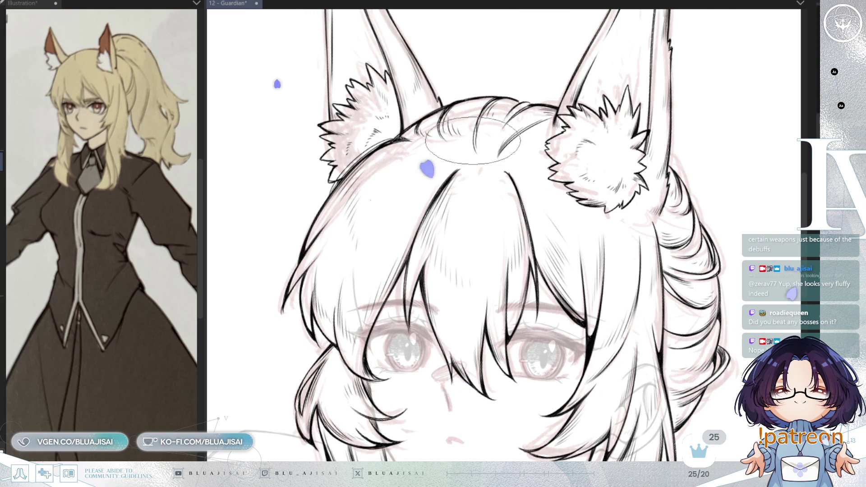
scroll(487, 108, up, 2)
scroll(465, 155, down, 1)
scroll(656, 74, down, 1)
scroll(699, 66, right, 2)
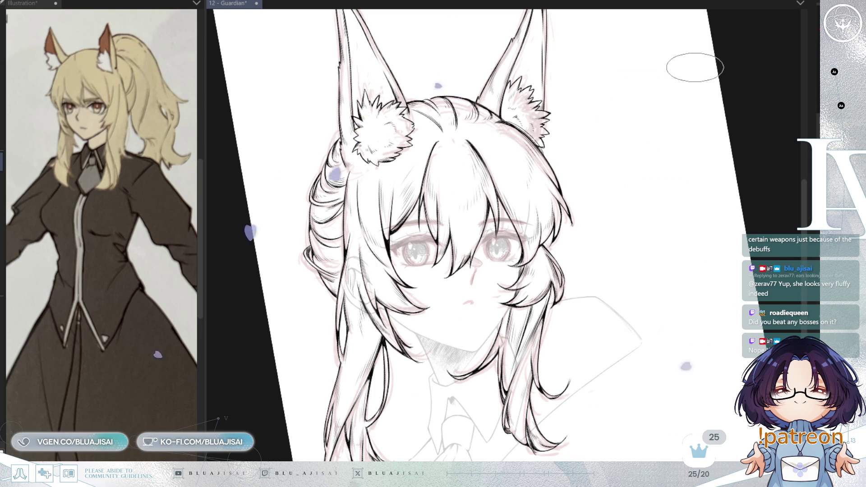
- Restore the pink rough hair sketch, mirror-check the drawing and save it with Ctrl+S
mouse_move(695, 66)
mouse_down()
mouse_move(682, 83)
mouse_move(658, 65)
mouse_up()
key(ctrl+z)
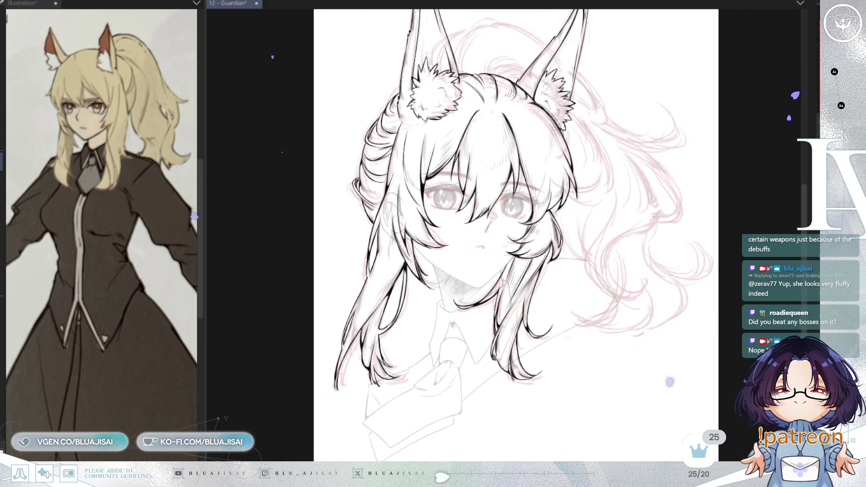
key(ctrl+z)
key(h)
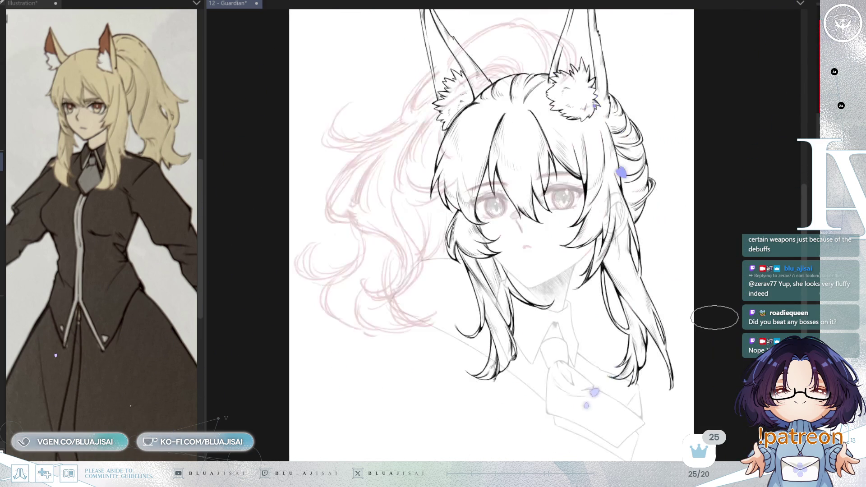
key(ctrl+s)
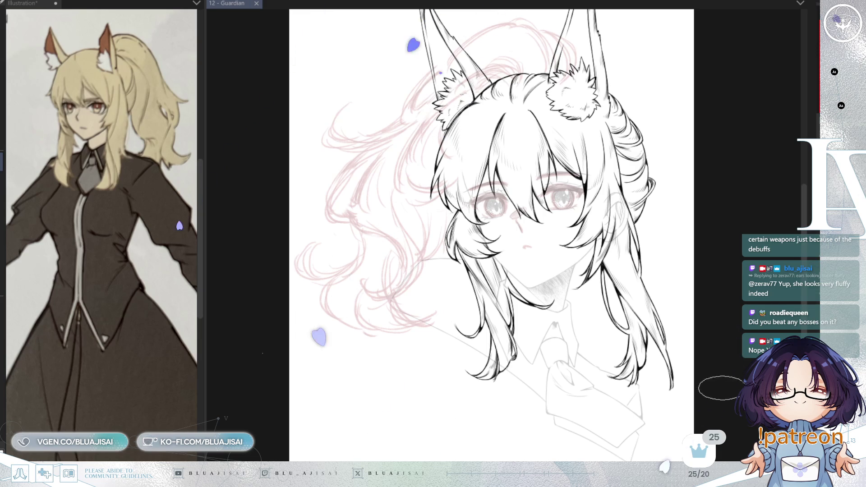
key(h)
scroll(601, 269, up, 2)
scroll(380, 234, up, 1)
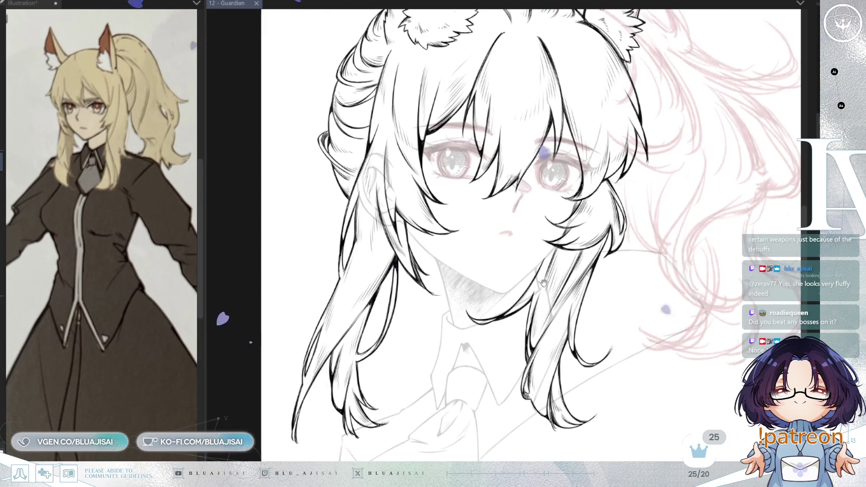
scroll(526, 261, up, 1)
scroll(526, 260, down, 1)
scroll(527, 278, up, 1)
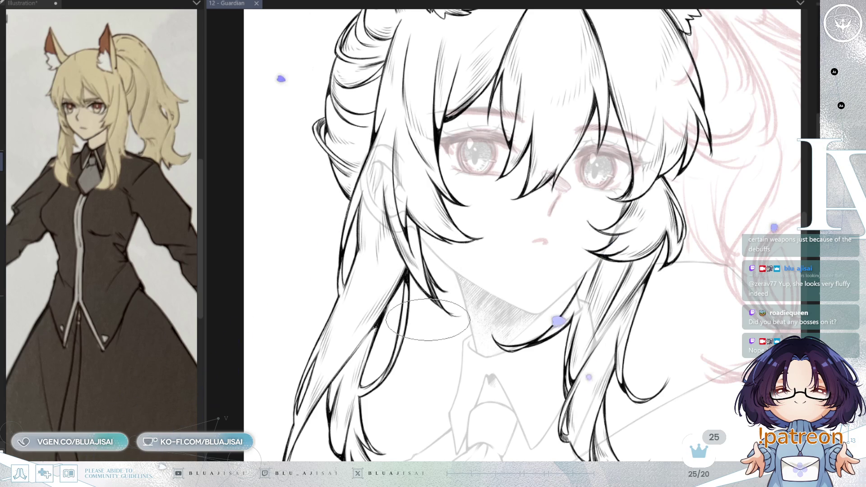
scroll(426, 319, up, 1)
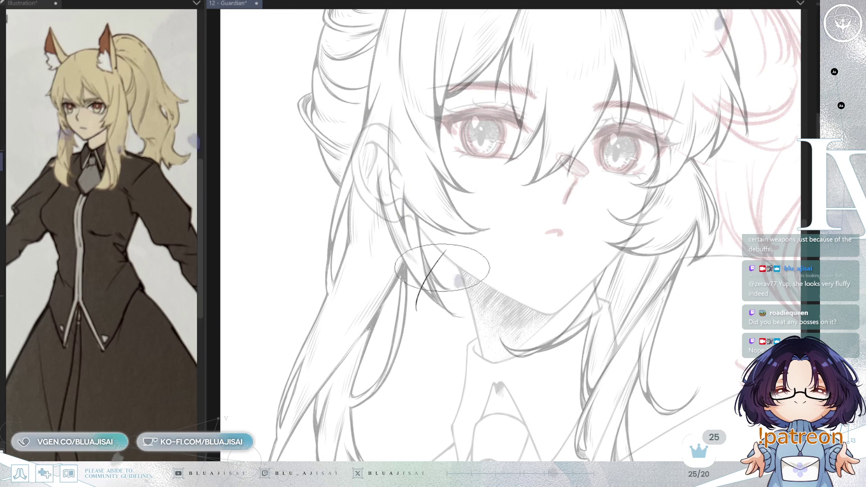
- Ink a dark hair strand beside the chin, then rotate and mirror the view to check it upright
drag(438, 272, 442, 318)
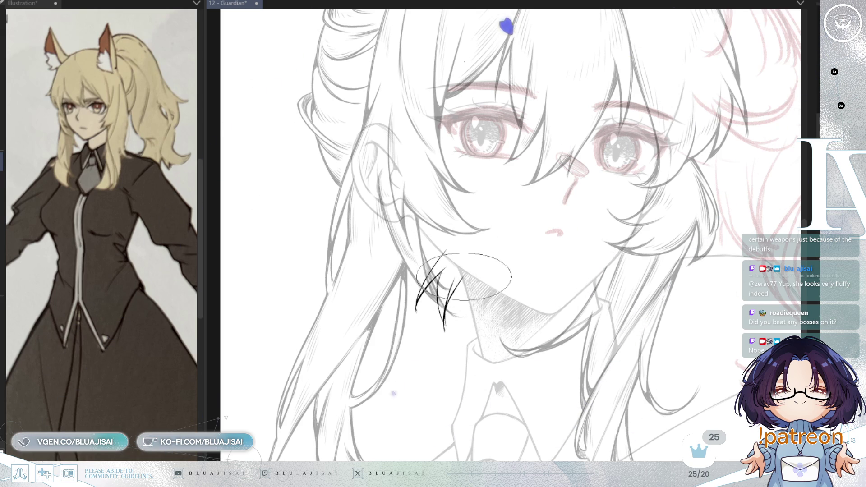
scroll(455, 310, up, 1)
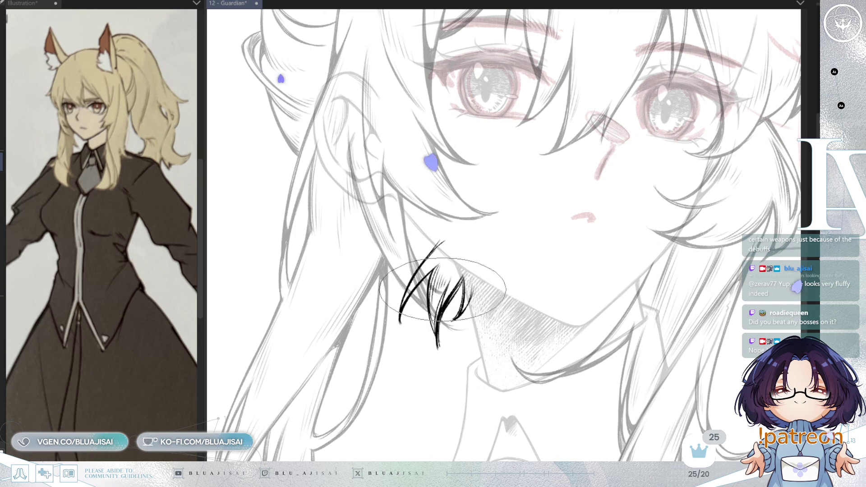
key(End)
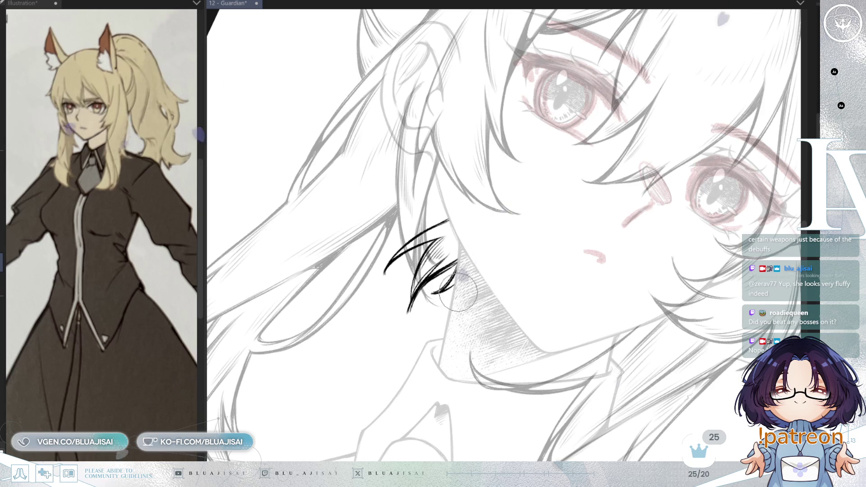
key(h)
key(End)
key(End)
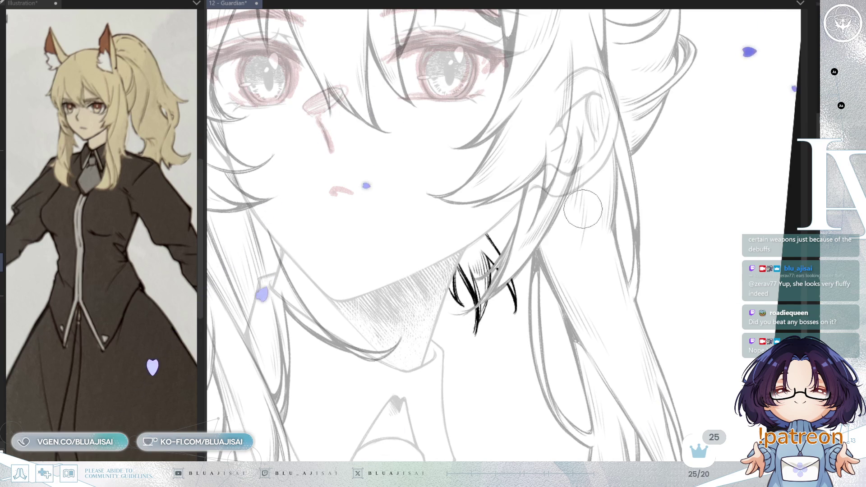
scroll(560, 237, down, 2)
scroll(560, 236, down, 1)
scroll(561, 245, down, 1)
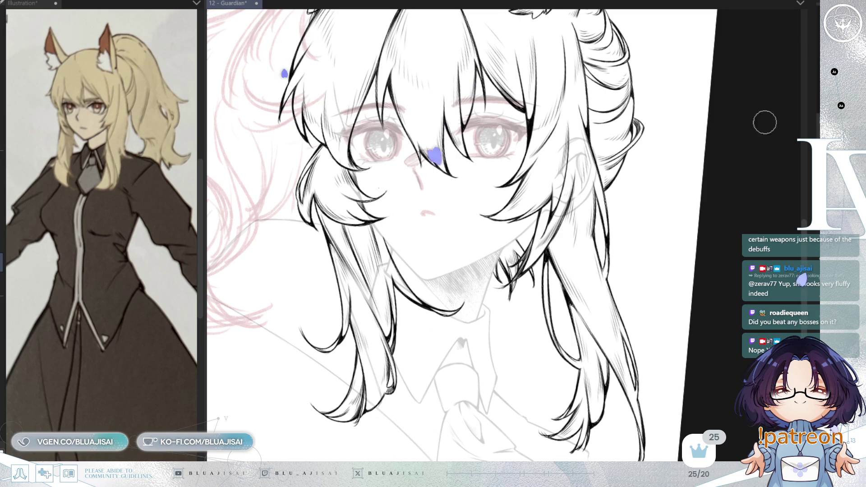
scroll(438, 150, down, 1)
scroll(439, 150, down, 1)
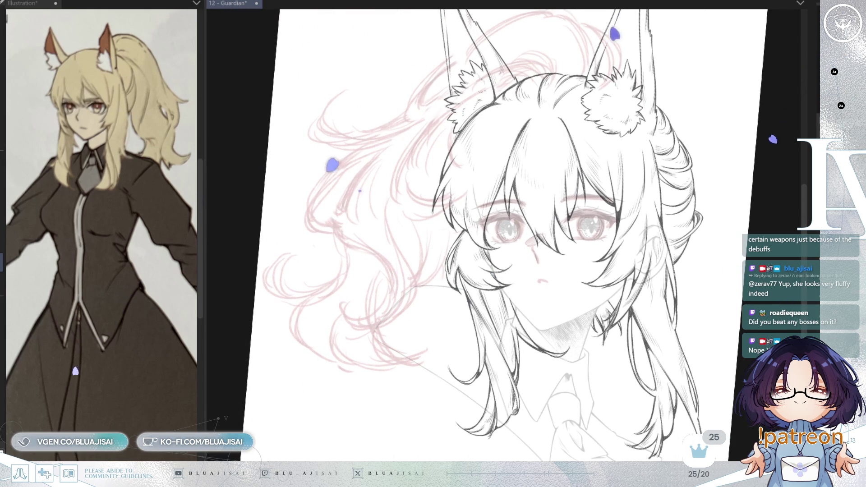
scroll(588, 169, up, 1)
scroll(587, 169, up, 1)
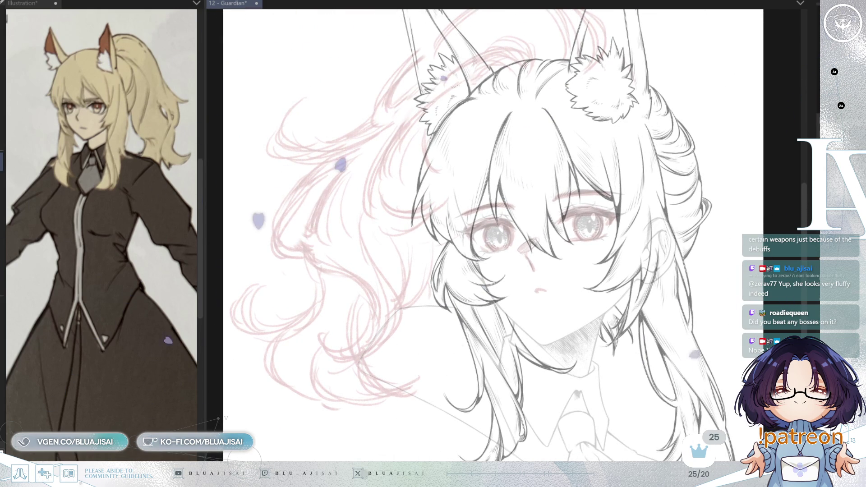
- Preview the line art at full darkness, then ink the first two curved strands below the left ear
key(ctrl+z)
key(ctrl+y)
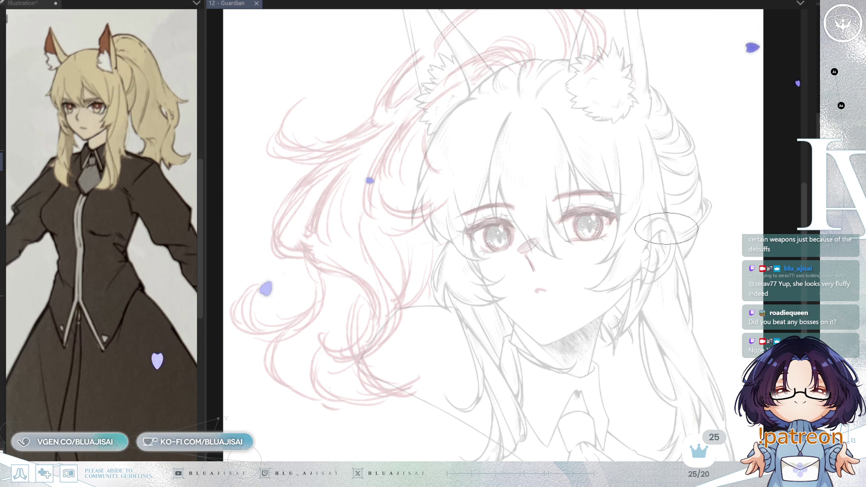
scroll(494, 139, up, 1)
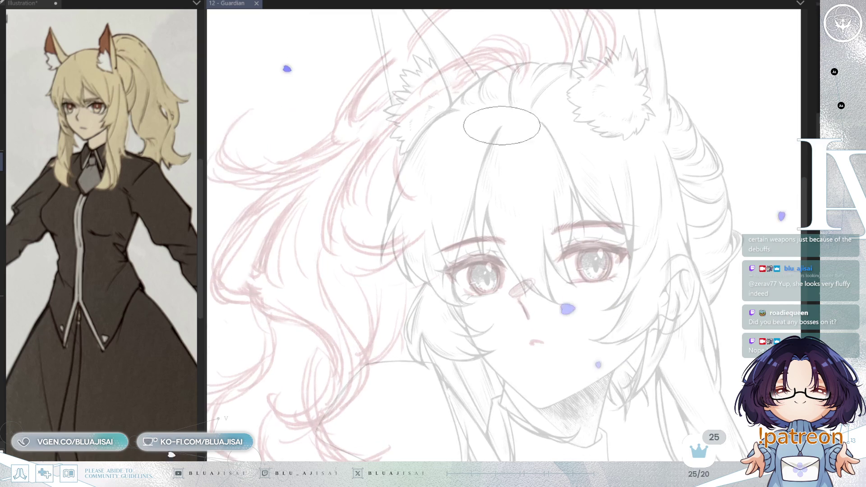
scroll(541, 102, up, 1)
scroll(587, 61, up, 1)
drag(453, 184, 457, 252)
scroll(467, 203, up, 1)
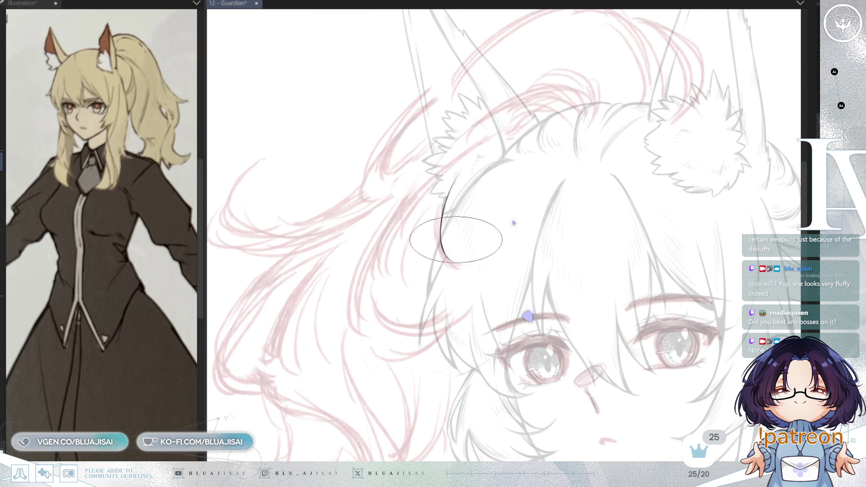
drag(454, 175, 440, 257)
scroll(433, 224, left, 1)
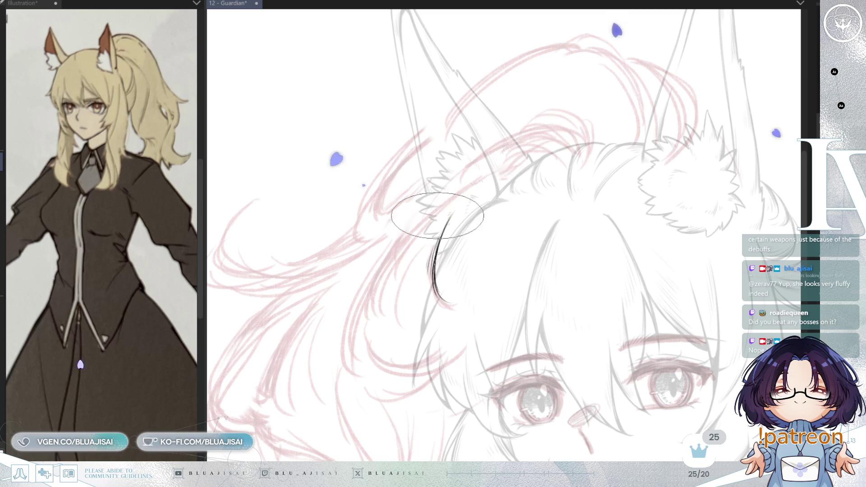
scroll(488, 189, left, 2)
- Ink the long strand sweeping down-left and the lower strands beside it, mirroring the view to check
drag(520, 156, 401, 316)
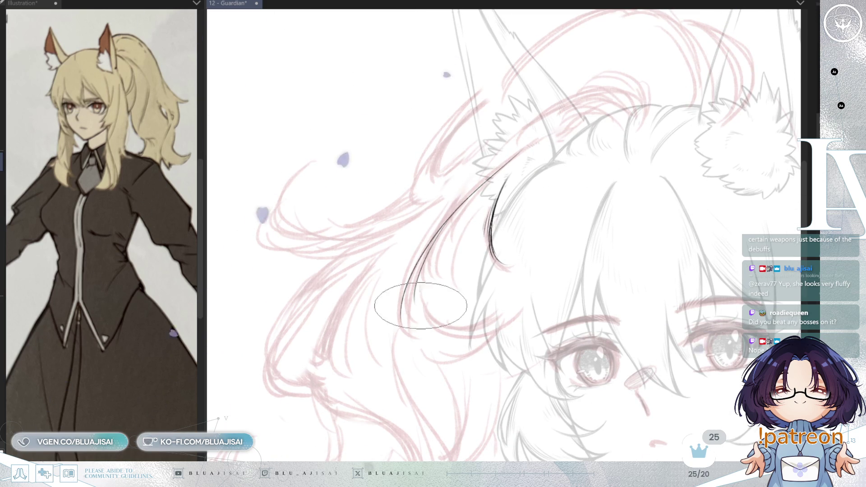
drag(460, 229, 473, 335)
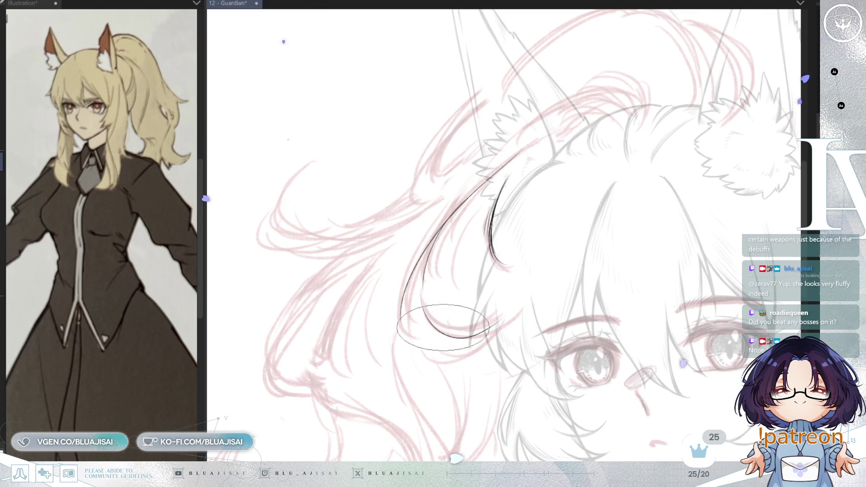
drag(447, 231, 474, 332)
drag(420, 341, 502, 313)
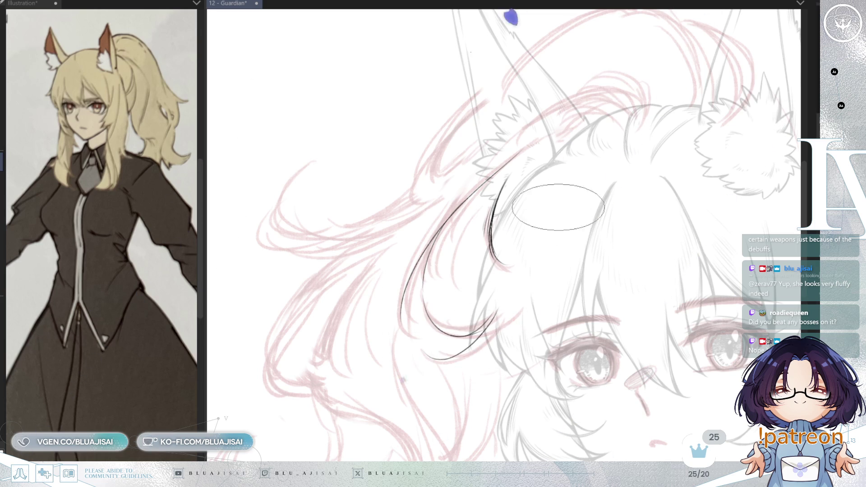
scroll(595, 203, down, 2)
scroll(570, 263, down, 1)
scroll(570, 263, up, 2)
scroll(565, 248, up, 2)
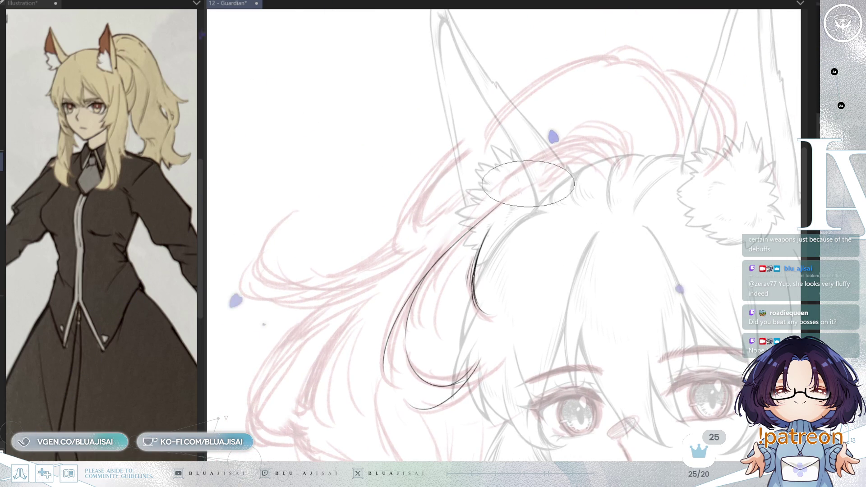
key(h)
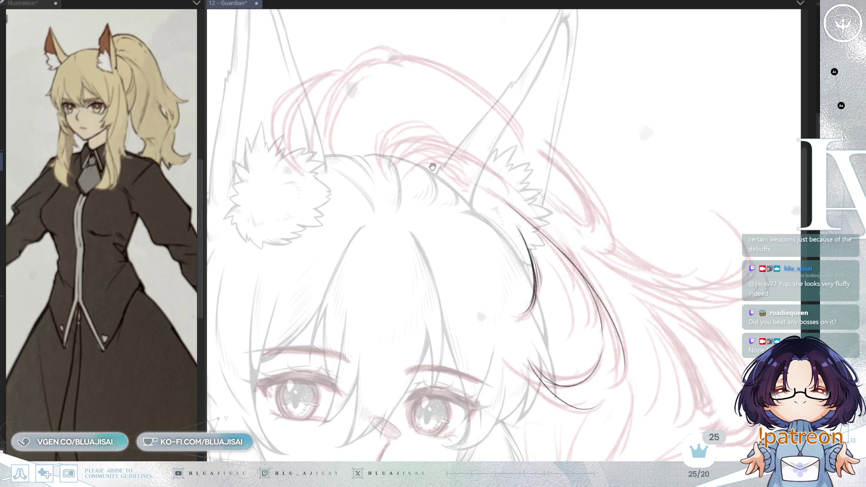
- Erase the unwanted arc, compare sides by mirroring, and ink a short stroke and curved strand atop the head
drag(429, 165, 497, 210)
drag(480, 171, 480, 186)
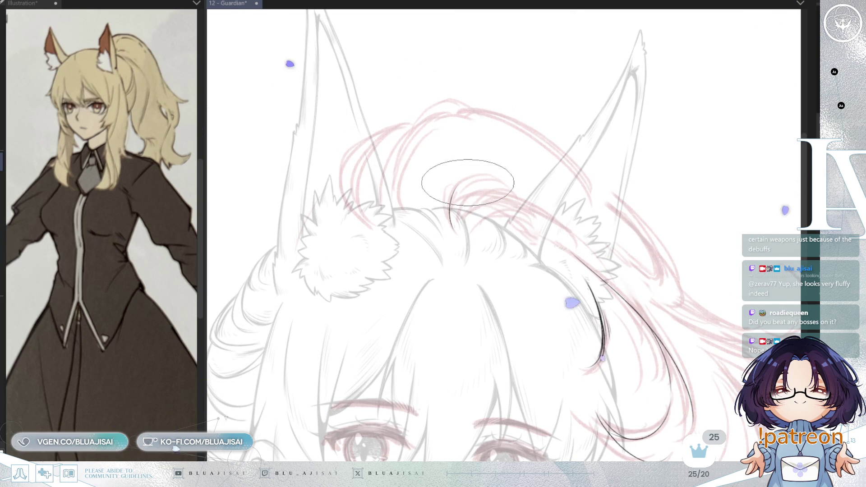
key(h)
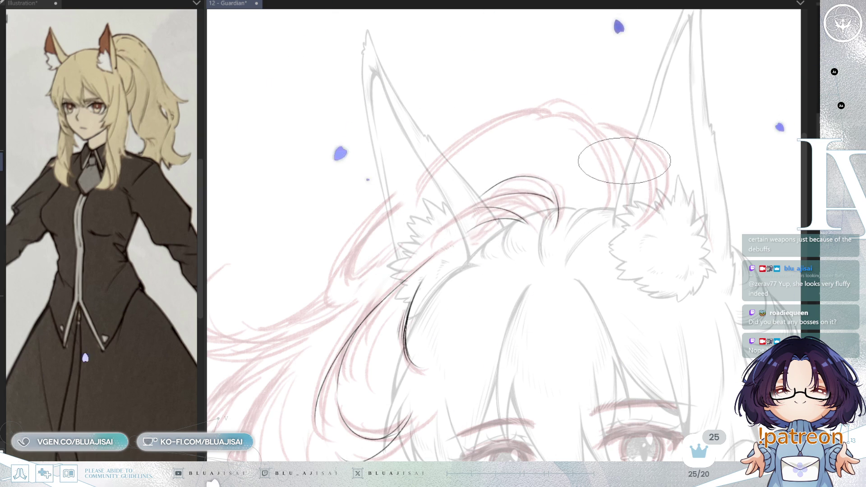
key(h)
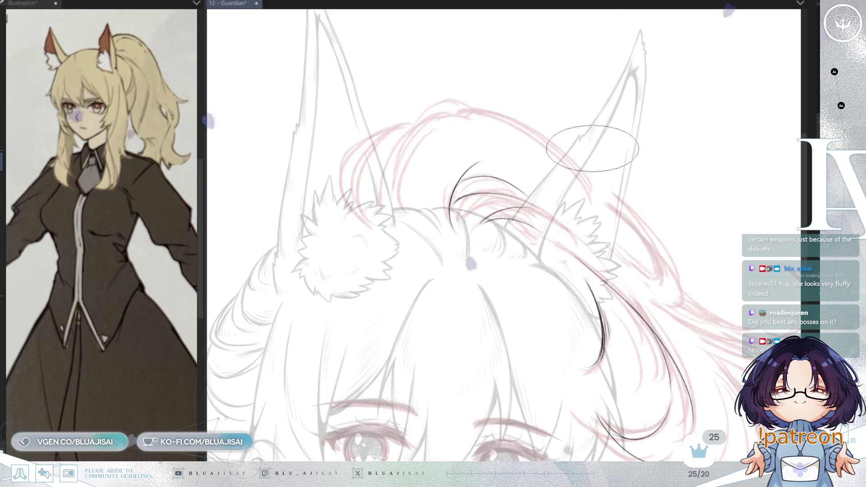
key(h)
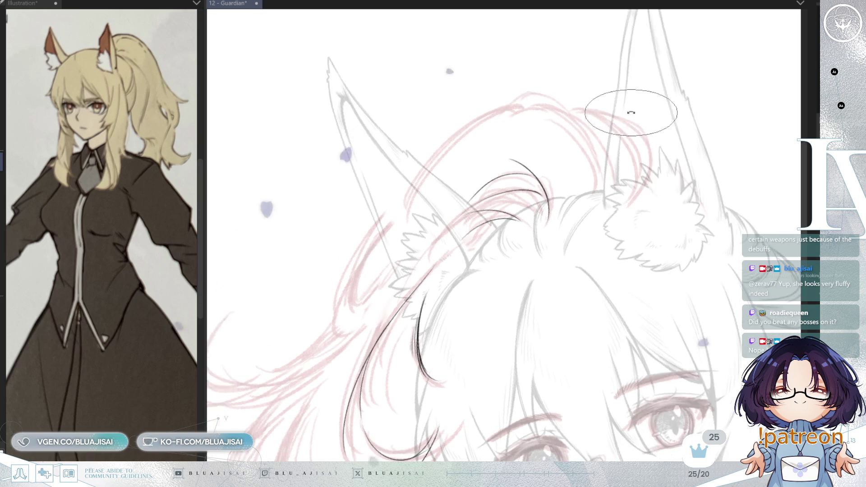
key(h)
drag(534, 139, 543, 135)
drag(496, 213, 534, 139)
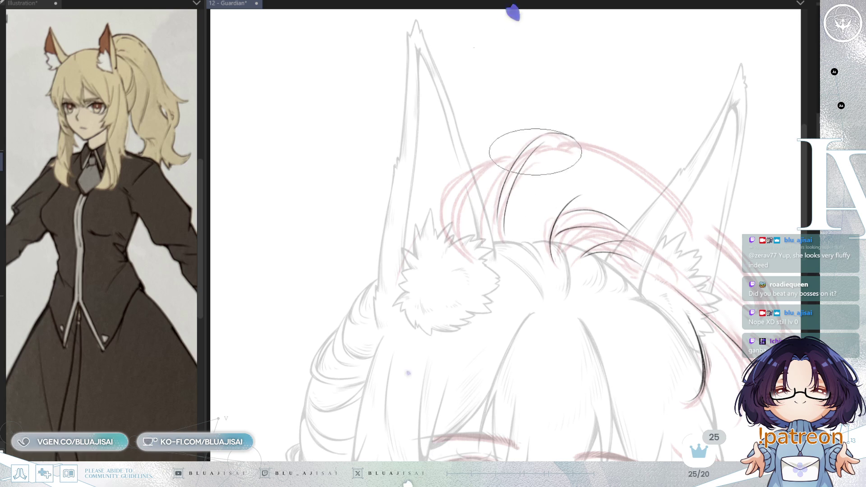
- Re-angle the view and ink the curved strand arching over the head, undoing and redrawing until it sits right
drag(532, 162, 535, 167)
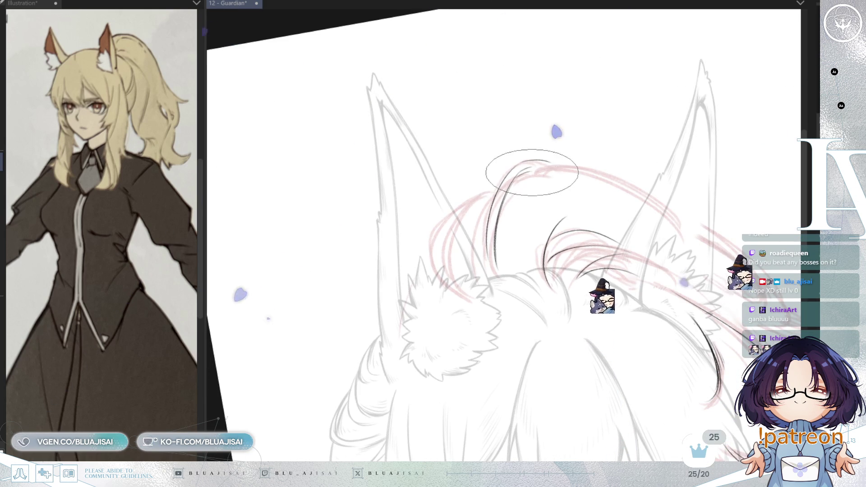
drag(531, 168, 595, 141)
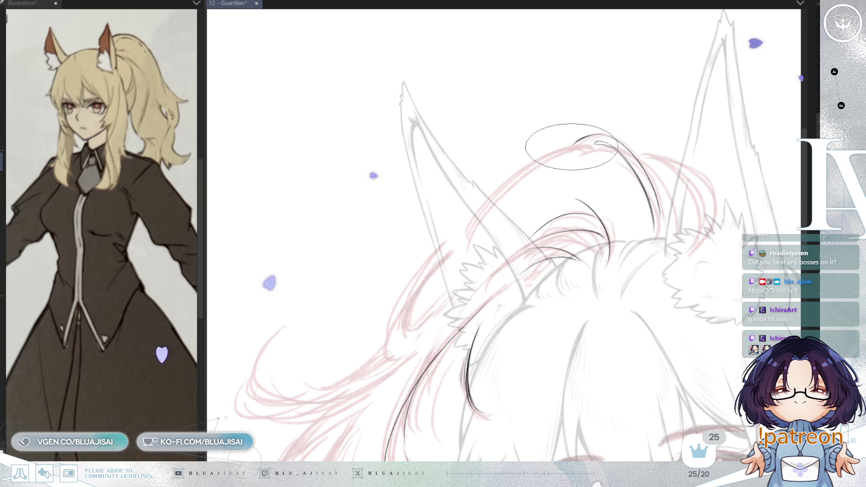
drag(574, 142, 478, 217)
key(ctrl+z)
drag(574, 142, 478, 216)
key(ctrl+z)
drag(574, 142, 478, 217)
key(ctrl+z)
drag(574, 142, 478, 220)
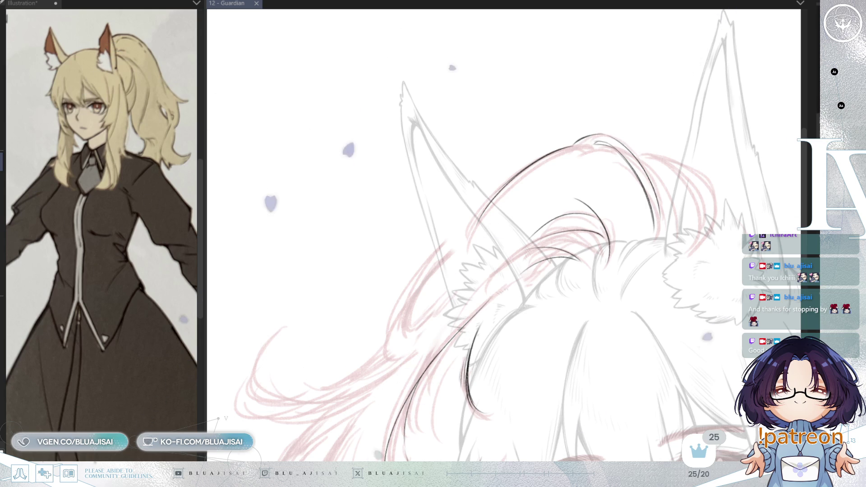
- Shift the view of the saved Guardian sketch slightly
drag(599, 159, 592, 154)
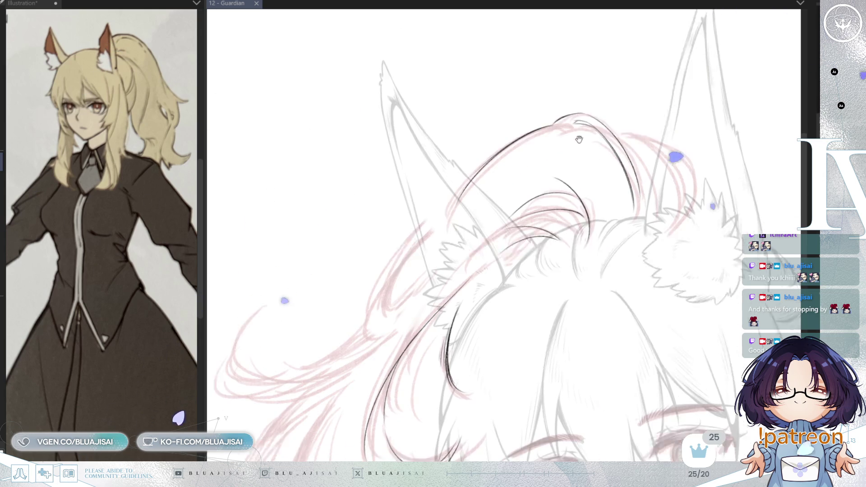
scroll(593, 154, up, 2)
- Rotate the canvas and ink an arc, two curved strands and short dashes toward the ear along the pink hair line
key(-)
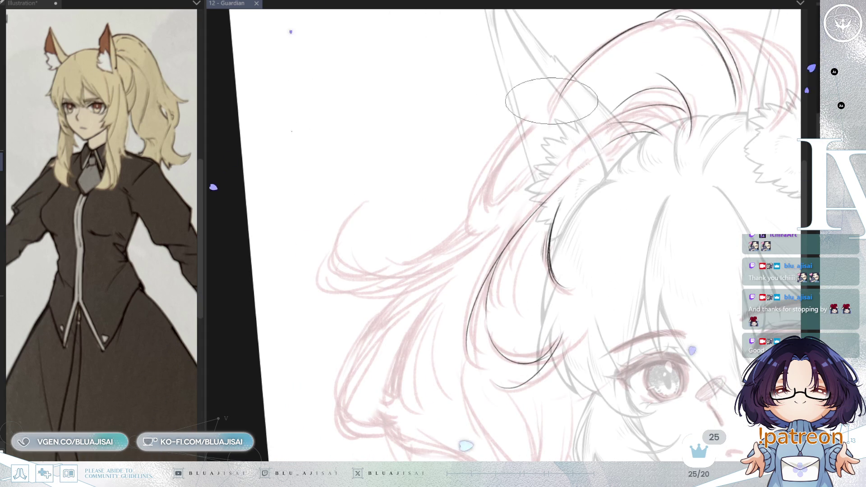
key(^)
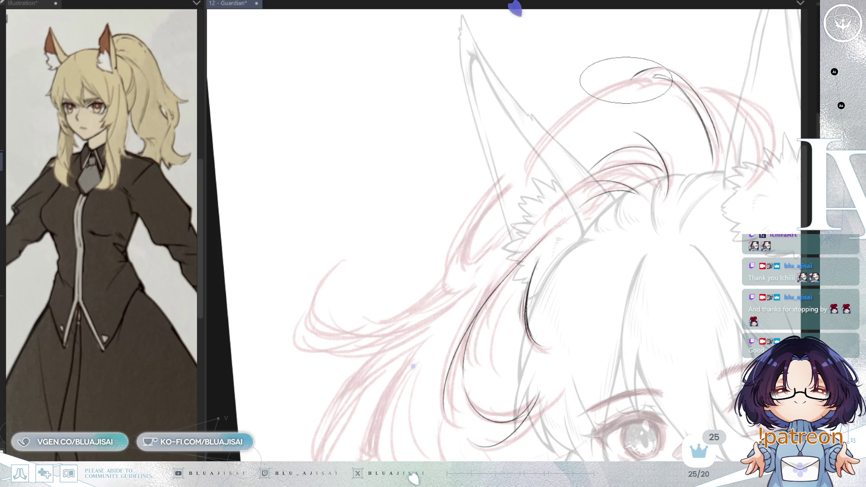
drag(655, 68, 542, 139)
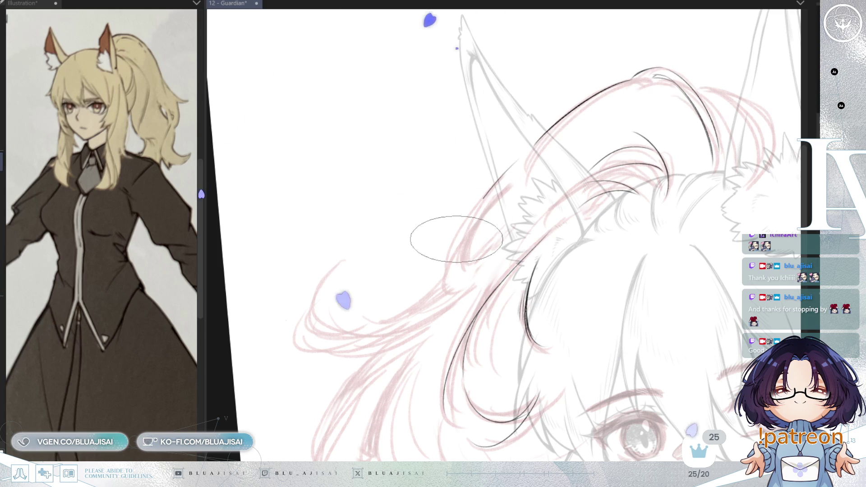
drag(506, 174, 449, 269)
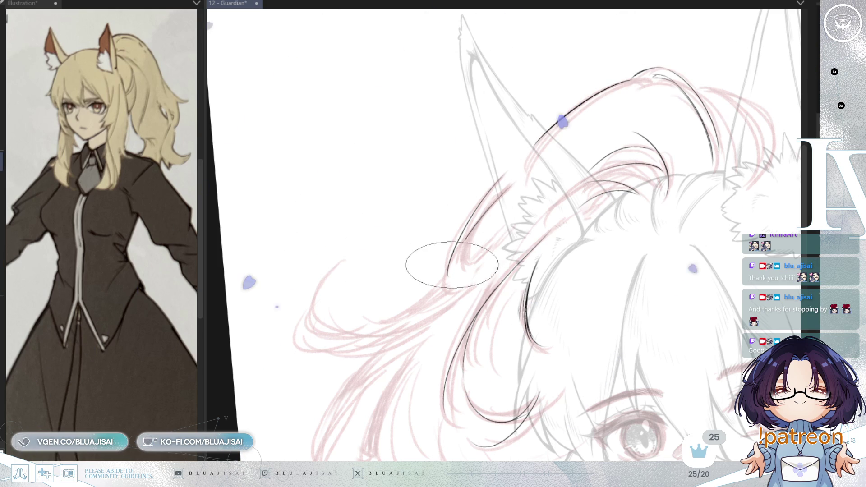
drag(508, 187, 457, 255)
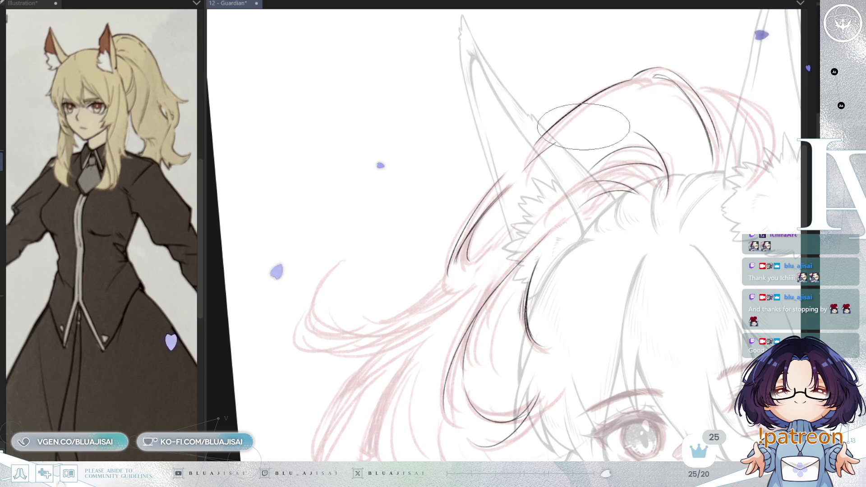
drag(587, 138, 594, 135)
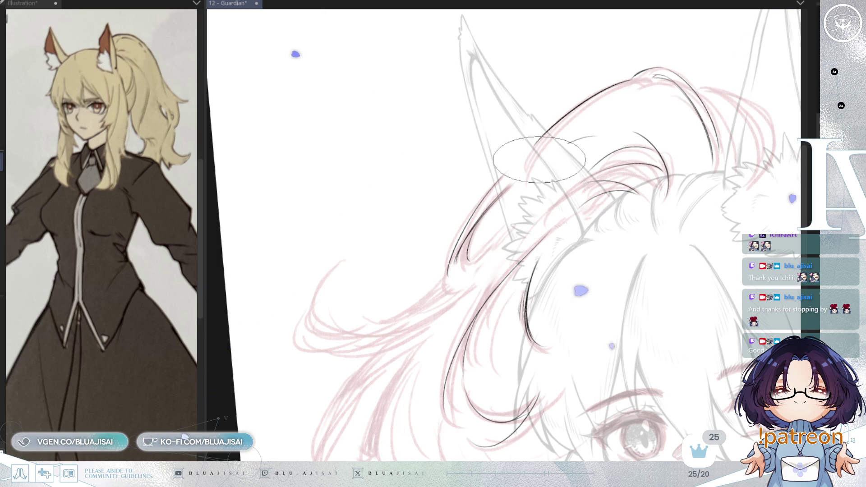
drag(537, 160, 595, 134)
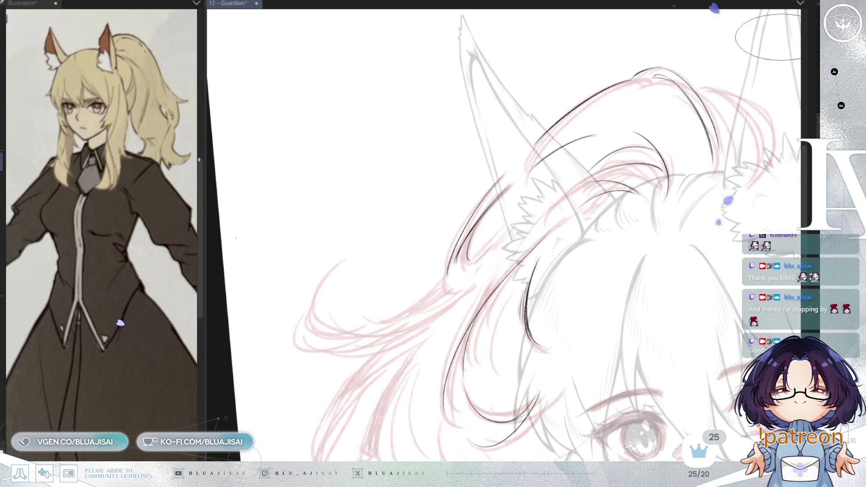
- Turn the head upright and ink hair arcs and extra strands on top of the head, mirroring to check
drag(763, 54, 604, 139)
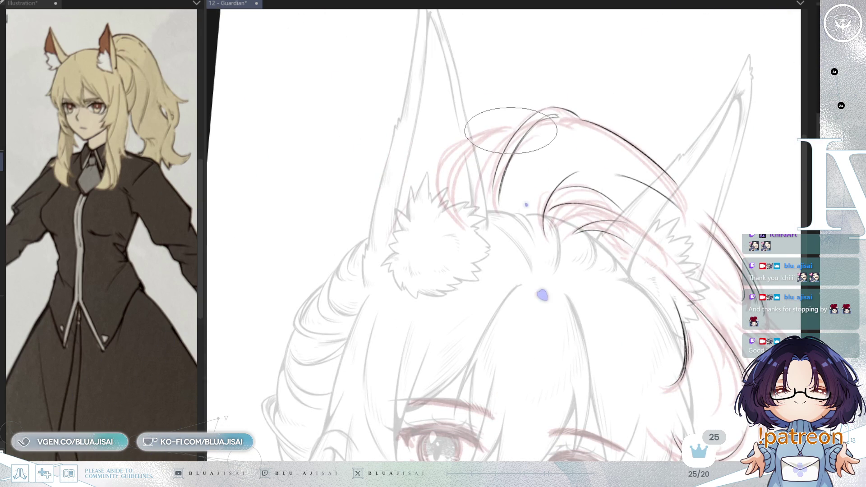
drag(515, 127, 446, 183)
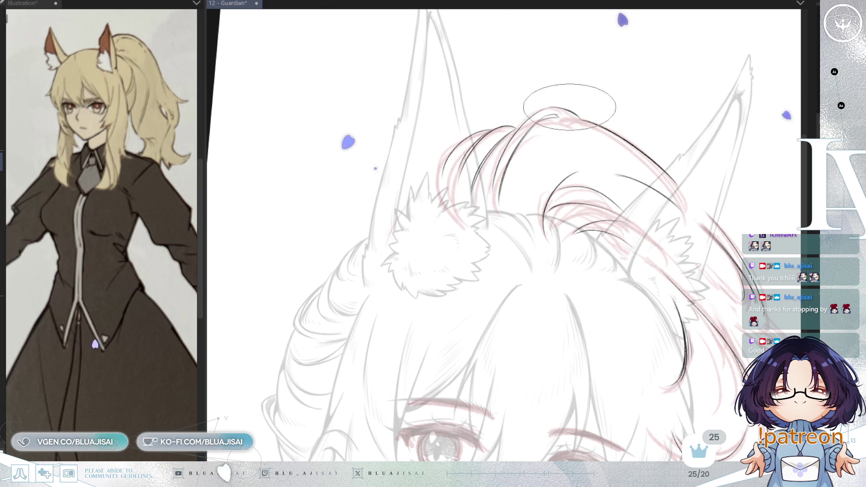
key(h)
key(h)
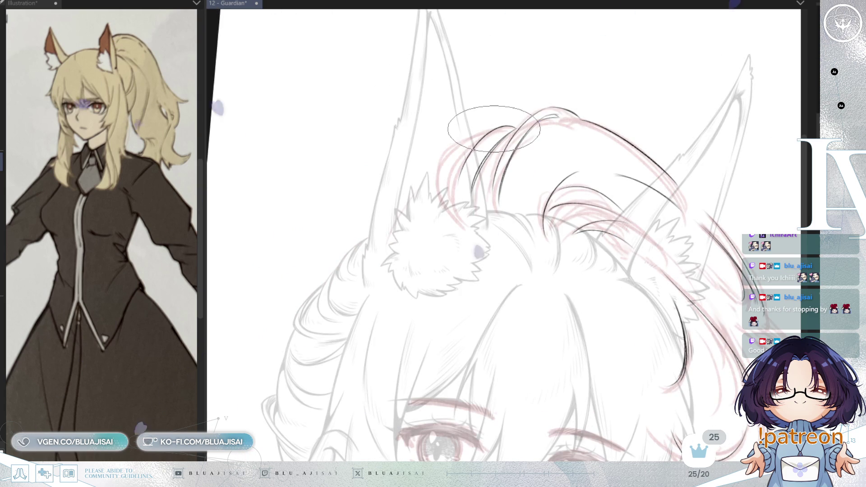
drag(504, 132, 450, 193)
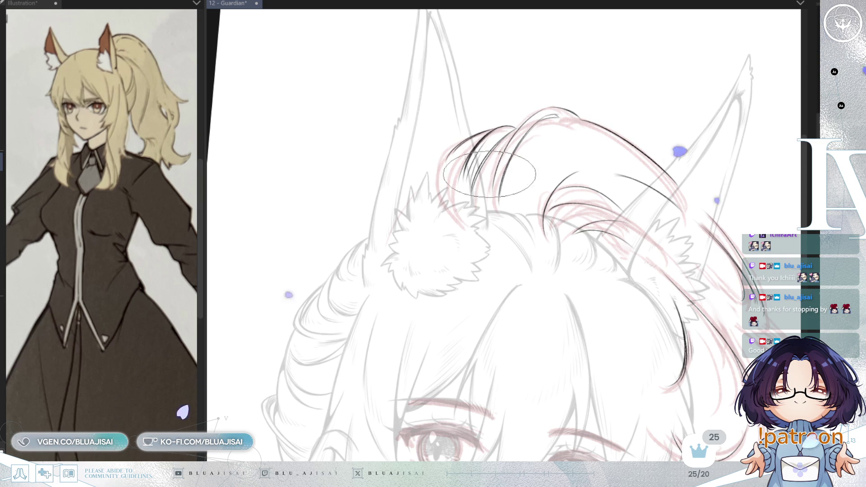
scroll(715, 94, down, 2)
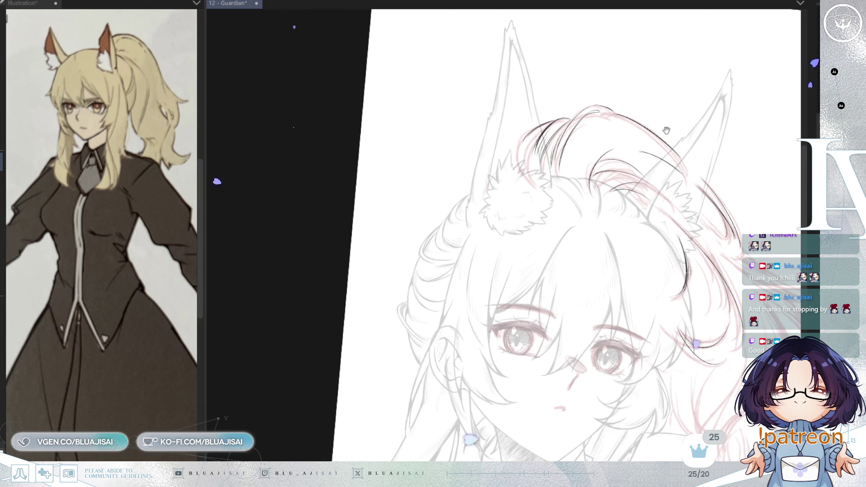
- Ink a long curved side hair strand beside the face, redrawing its upper hook further left
drag(657, 97, 614, 132)
scroll(615, 132, up, 2)
scroll(629, 190, up, 2)
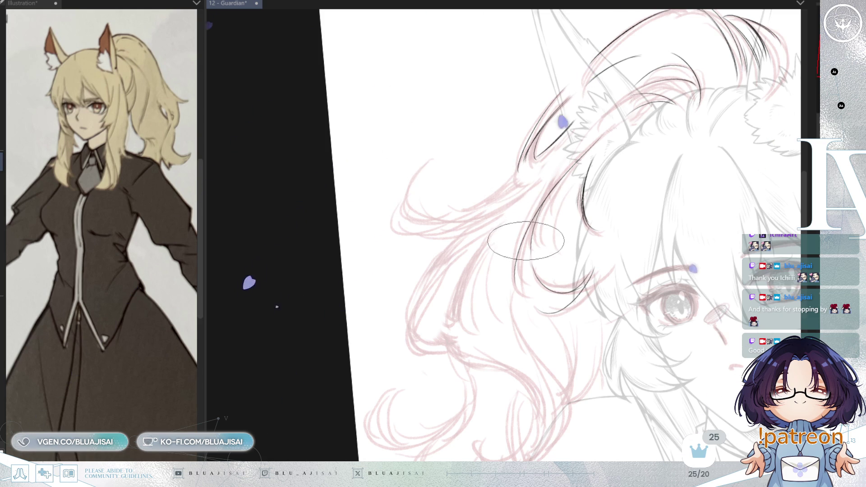
drag(413, 198, 470, 207)
drag(515, 182, 425, 169)
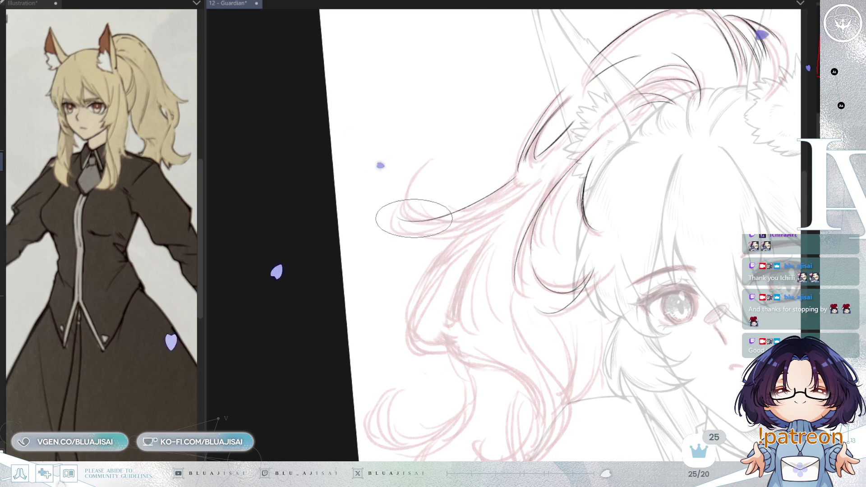
key(ctrl+z)
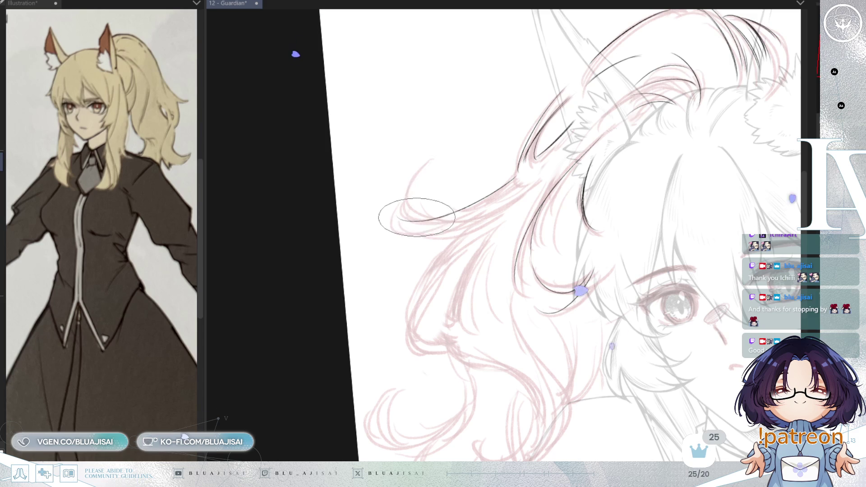
drag(419, 183, 396, 225)
drag(415, 179, 396, 216)
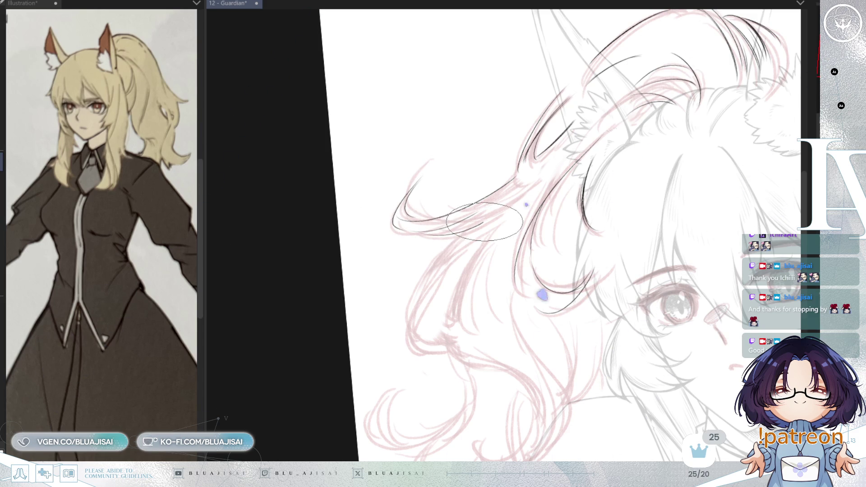
- Extend the side hair line downward into a curl and ink a long strand down to it, with the canvas reset upright
drag(491, 222, 502, 175)
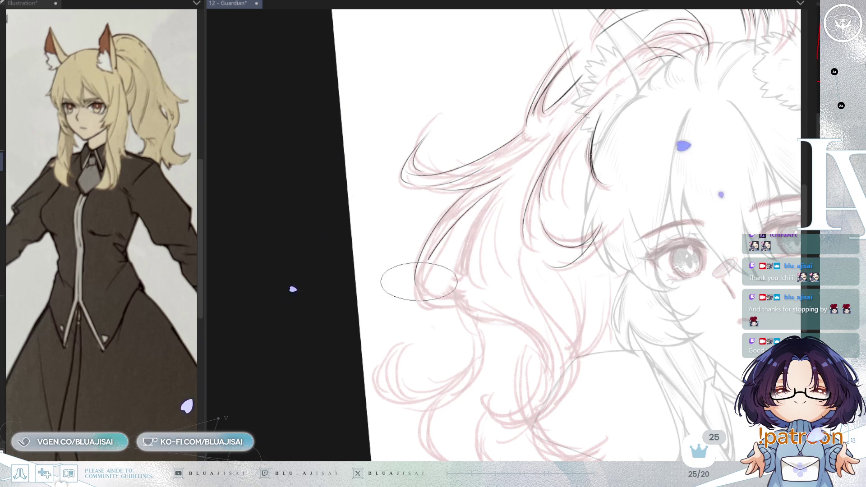
drag(415, 279, 457, 305)
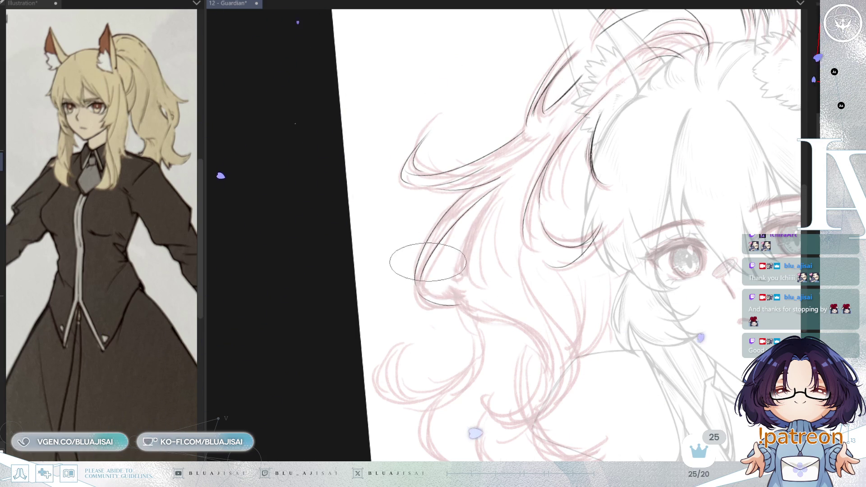
key(Home)
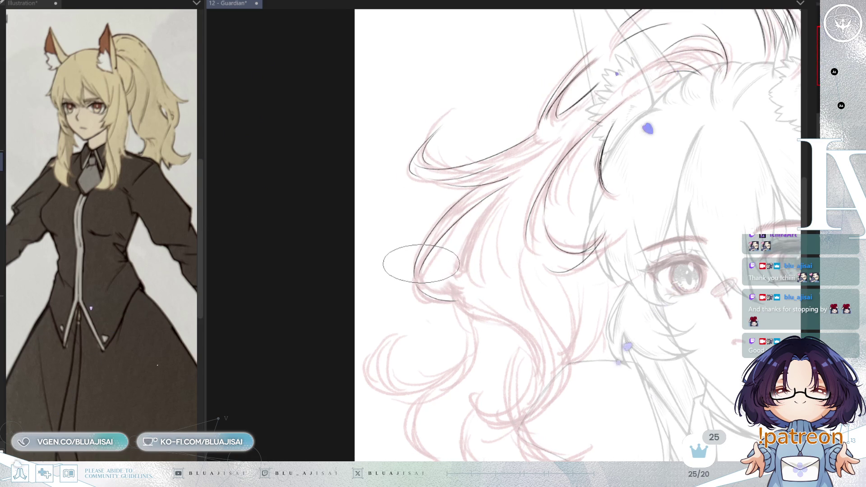
scroll(505, 184, up, 1)
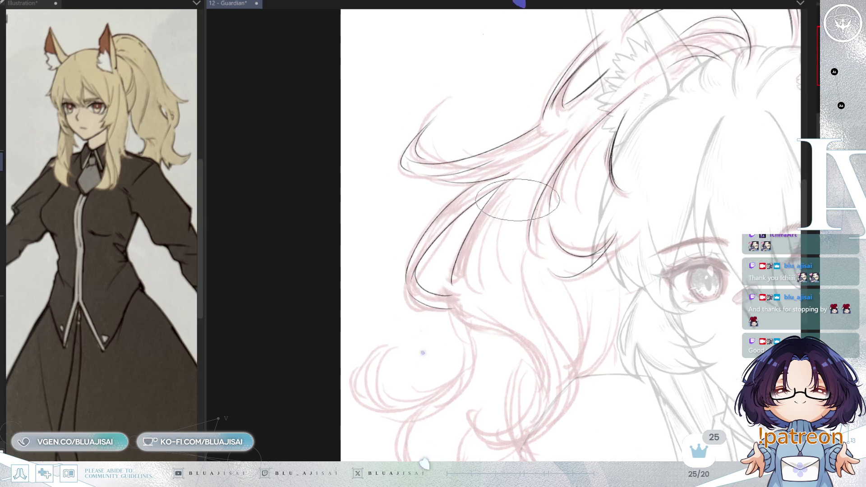
scroll(501, 188, up, 1)
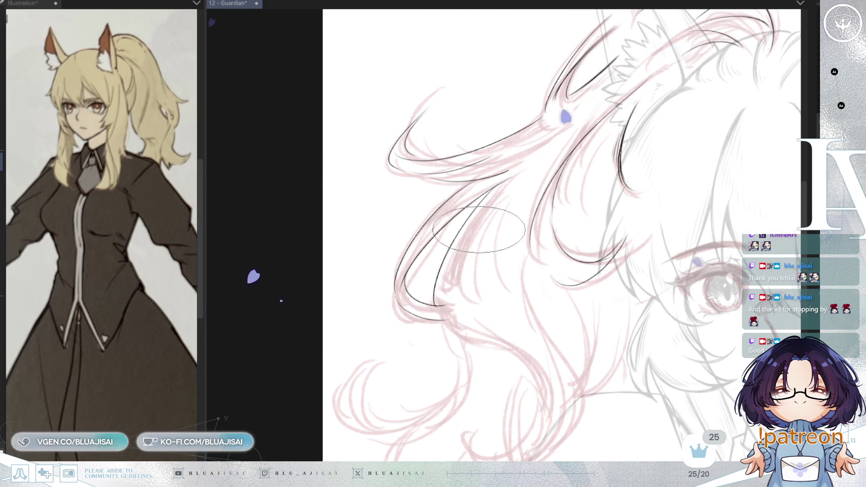
drag(490, 190, 438, 306)
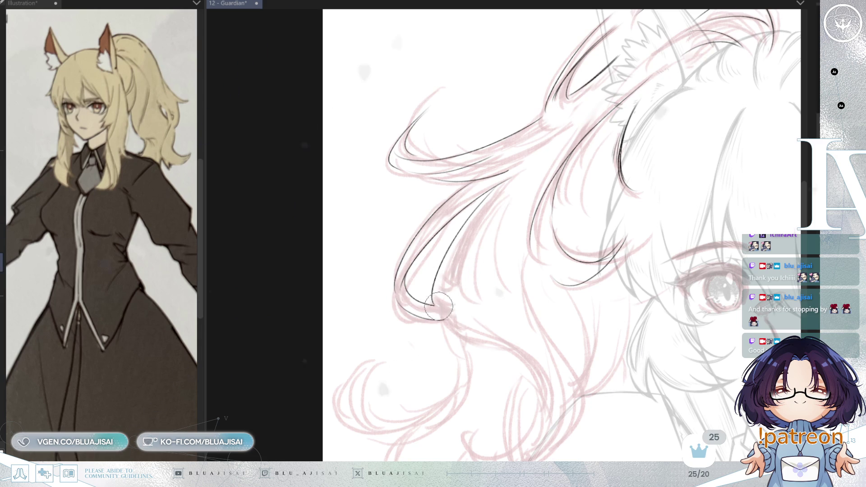
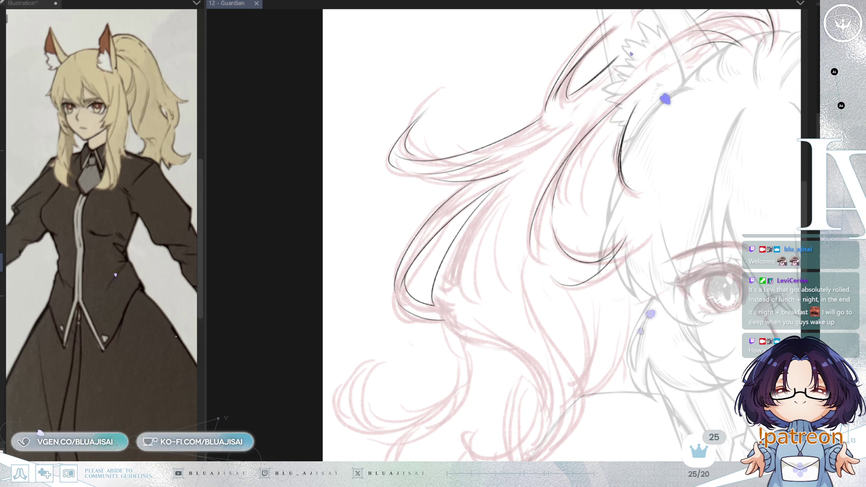
- Ink a long black strand line down the hair beside the face, redoing the first attempt
mouse_move(643, 195)
mouse_down()
mouse_move(570, 162)
mouse_move(603, 154)
mouse_up()
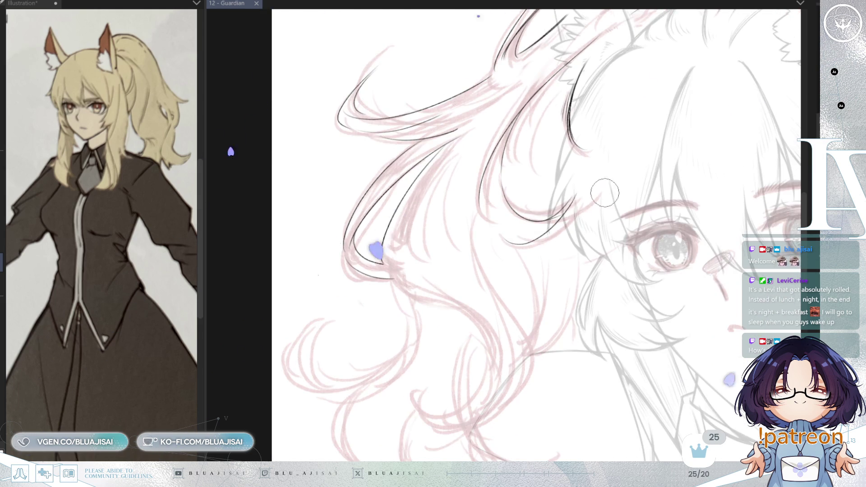
key(m)
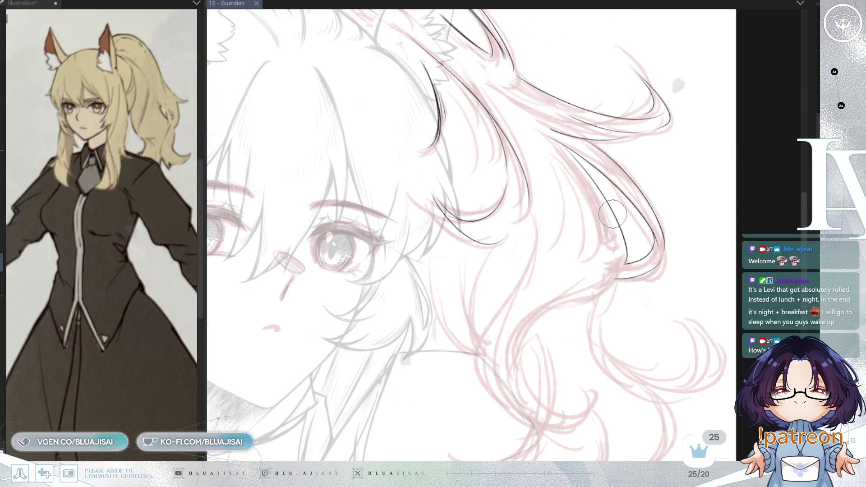
key(m)
scroll(534, 194, up, 2)
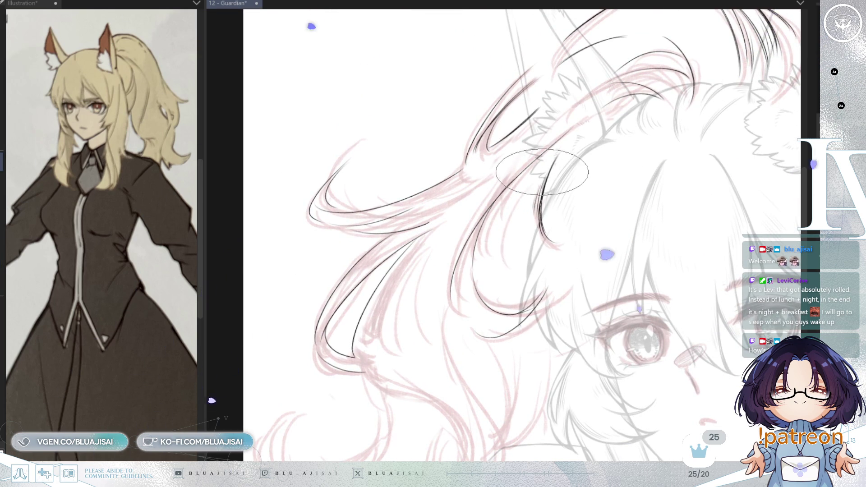
scroll(639, 176, down, 2)
drag(659, 195, 631, 167)
scroll(468, 188, up, 2)
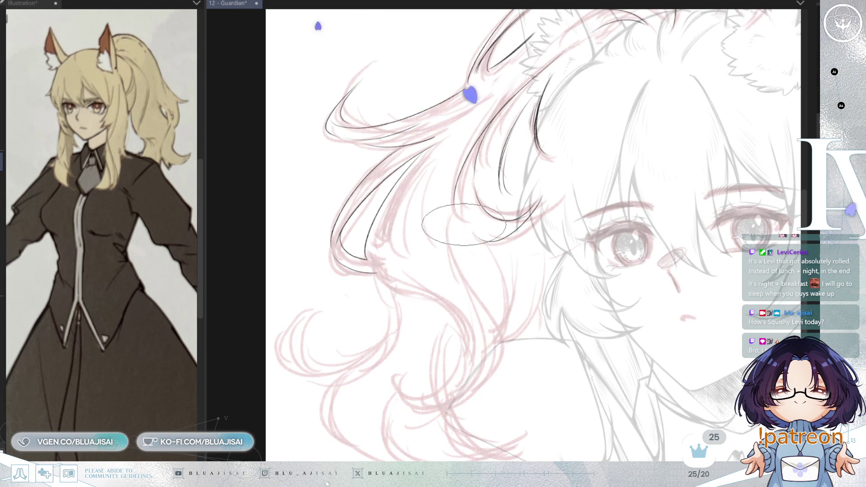
drag(478, 254, 507, 355)
key(ctrl+z)
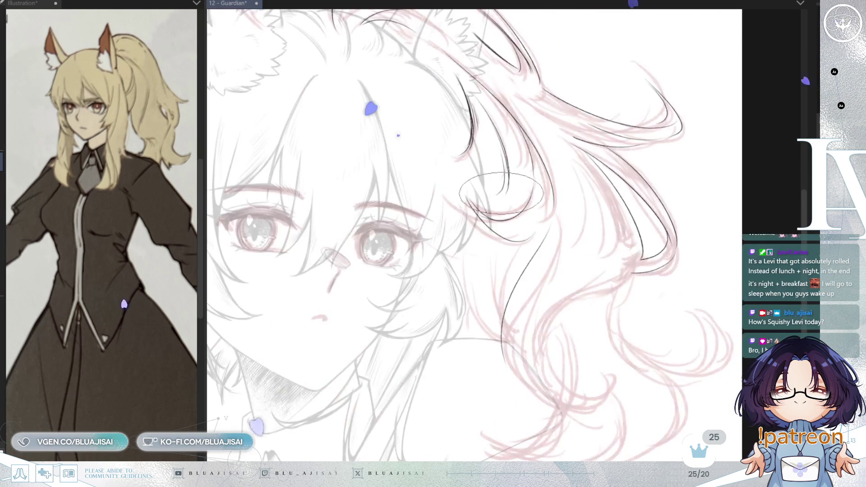
scroll(466, 176, up, 1)
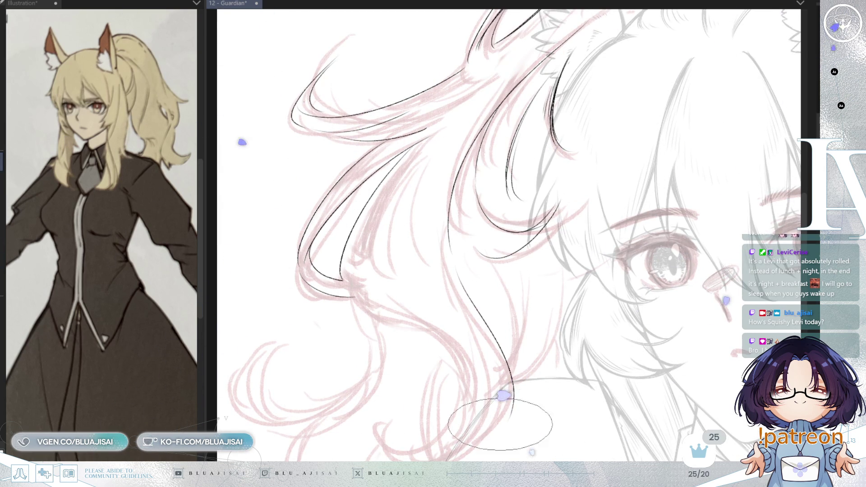
scroll(502, 397, right, 5)
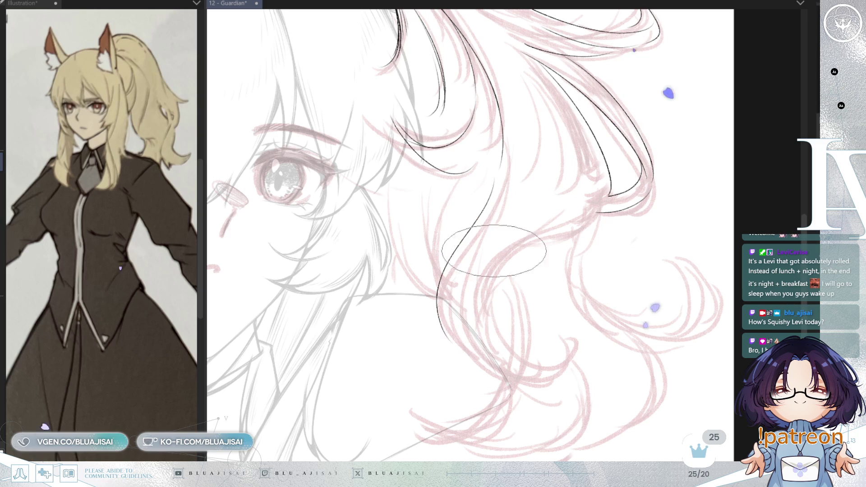
mouse_move(501, 166)
mouse_down()
mouse_move(437, 280)
mouse_move(444, 332)
mouse_up()
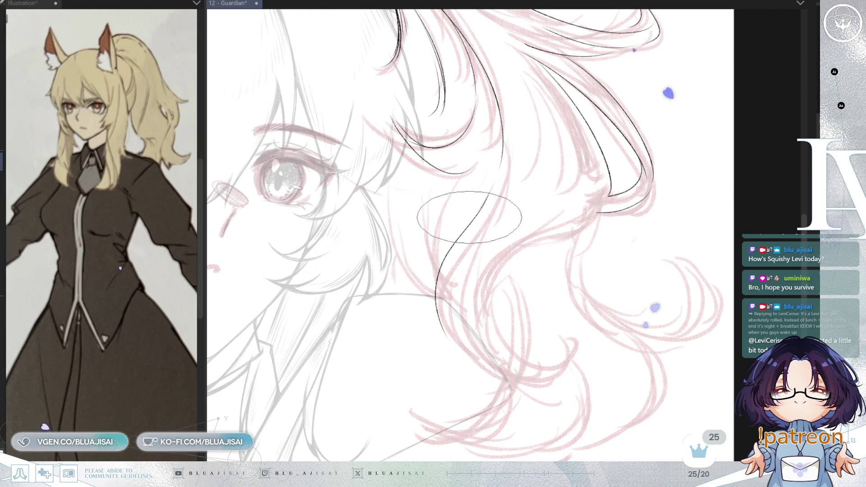
scroll(588, 144, down, 1)
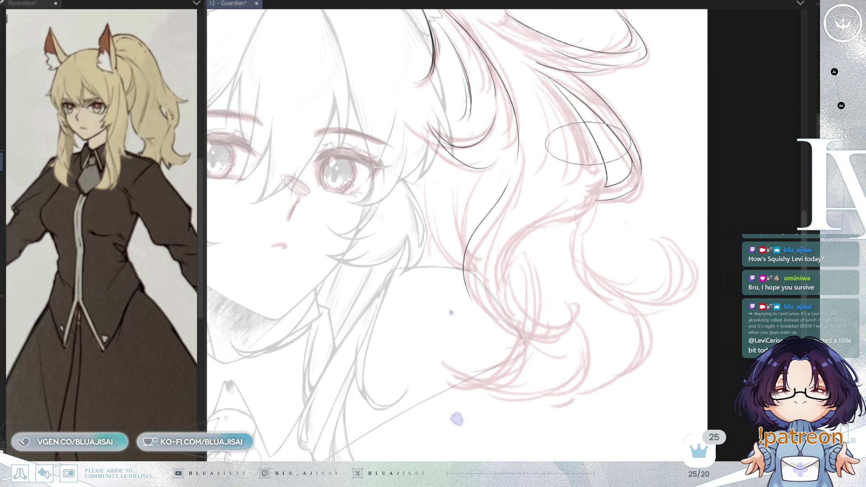
- Ink a black strand line running down the hair curl with the view mirrored and angled
key(h)
mouse_move(531, 193)
mouse_down()
mouse_move(568, 198)
mouse_move(546, 213)
mouse_up()
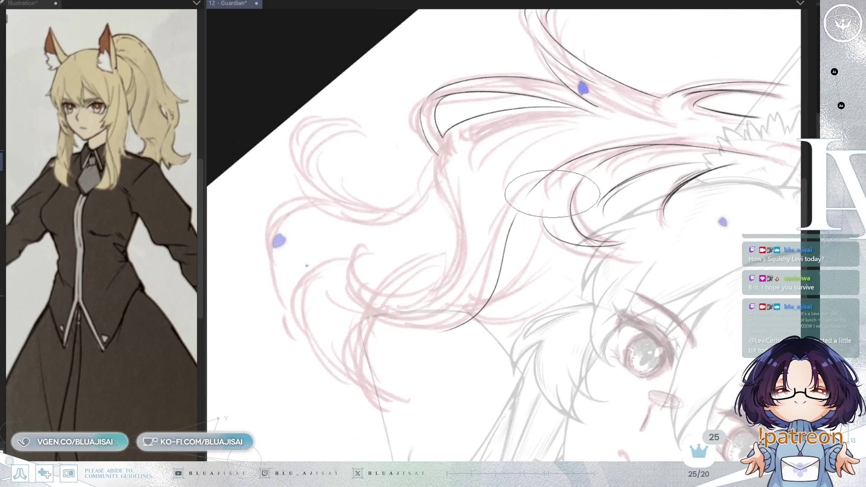
scroll(545, 213, up, 2)
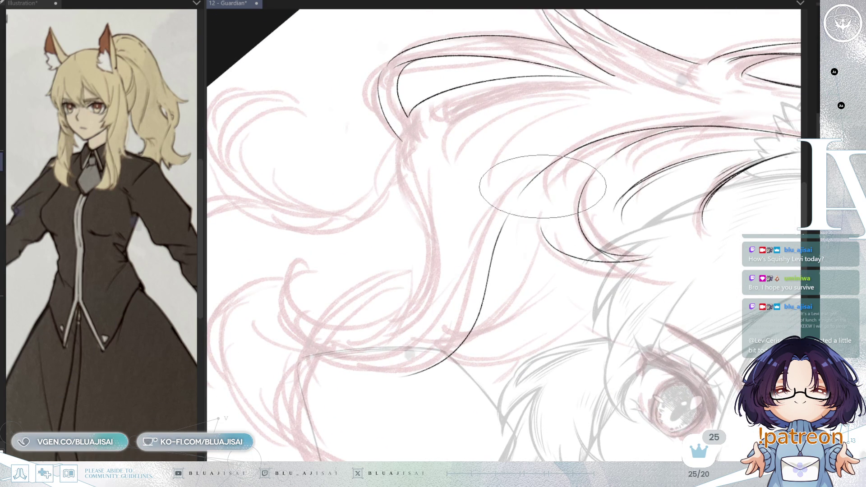
drag(543, 206, 553, 212)
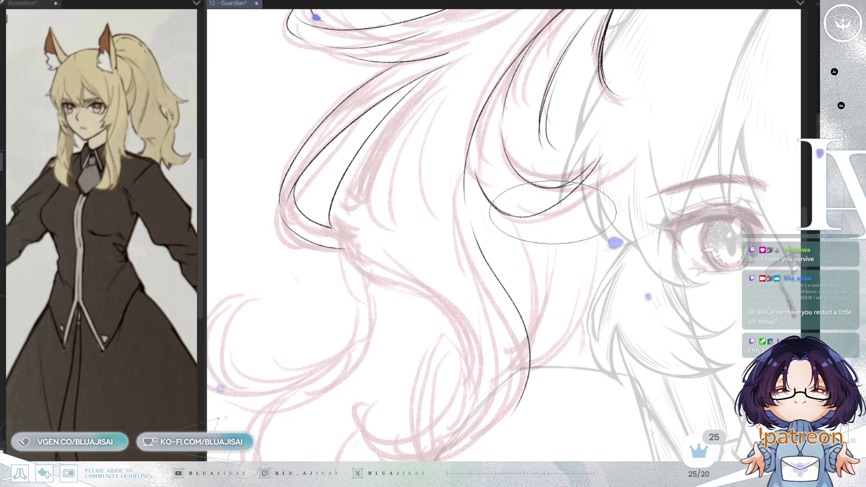
key(m)
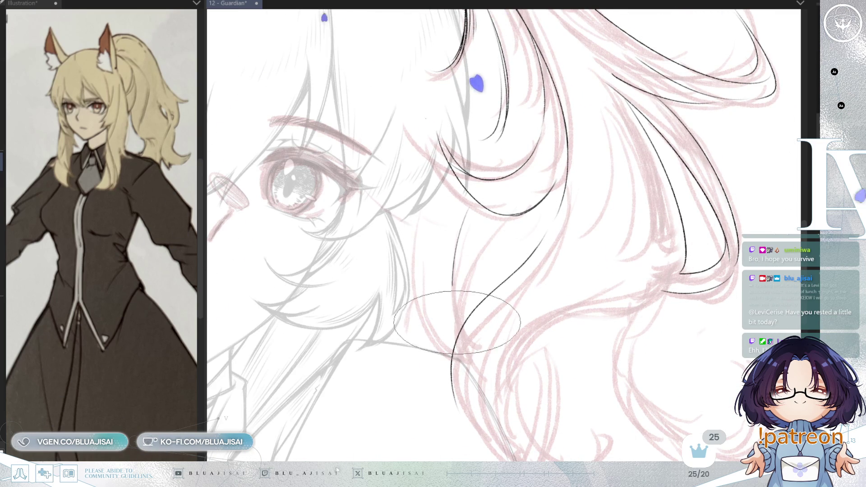
drag(466, 215, 454, 317)
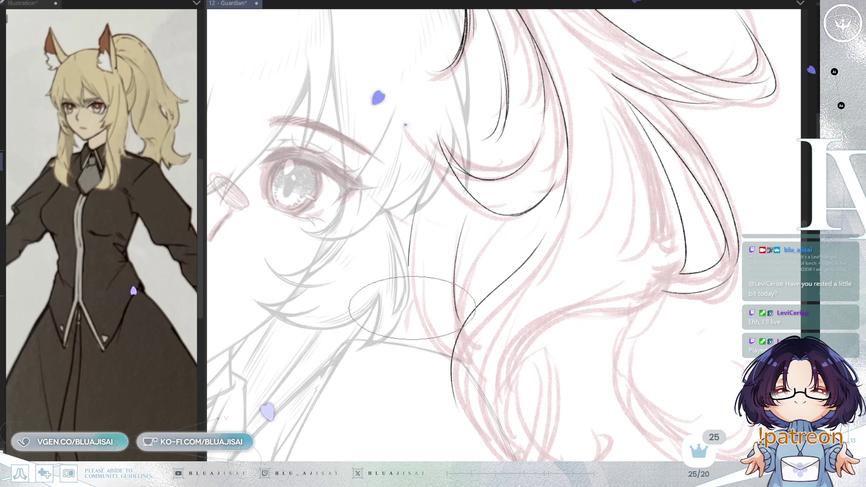
scroll(623, 141, down, 1)
scroll(622, 141, down, 1)
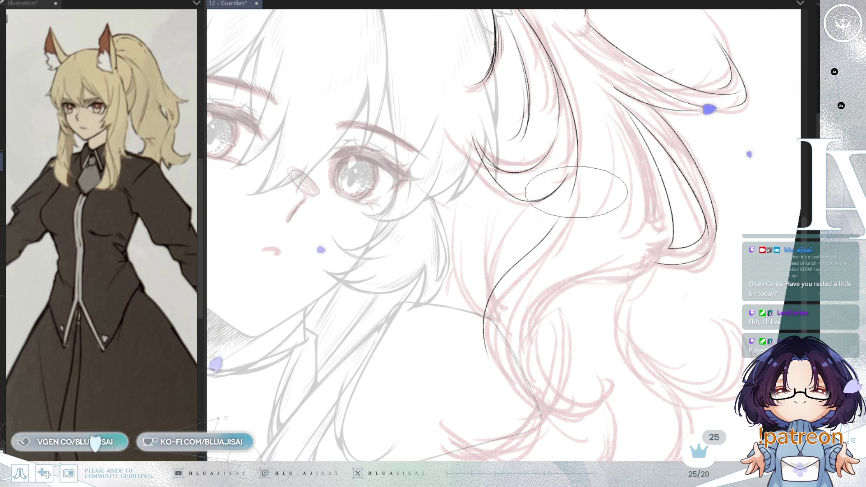
- Ink a curving strand branching off the hair line at the lower curls
mouse_move(582, 129)
mouse_down()
mouse_move(454, 192)
mouse_move(489, 238)
mouse_up()
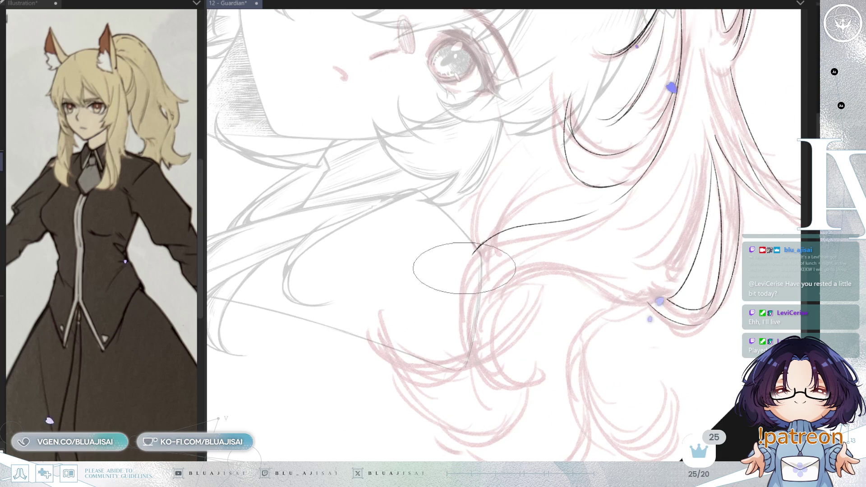
drag(500, 271, 486, 245)
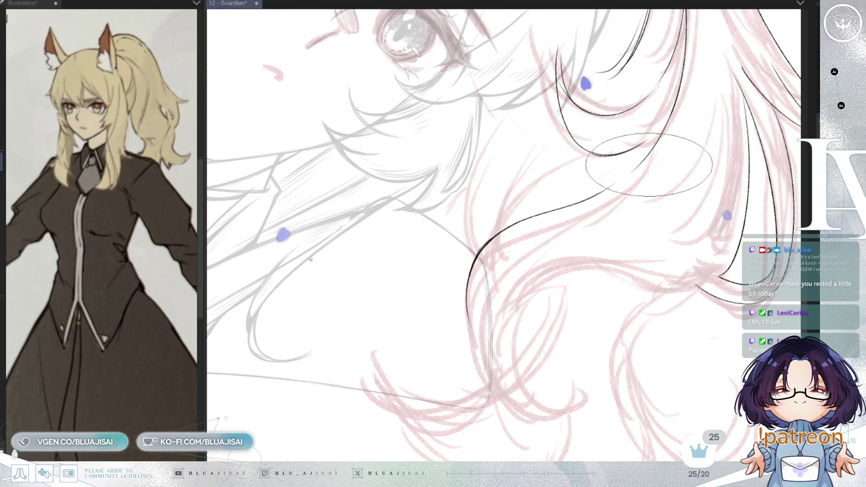
drag(476, 256, 483, 246)
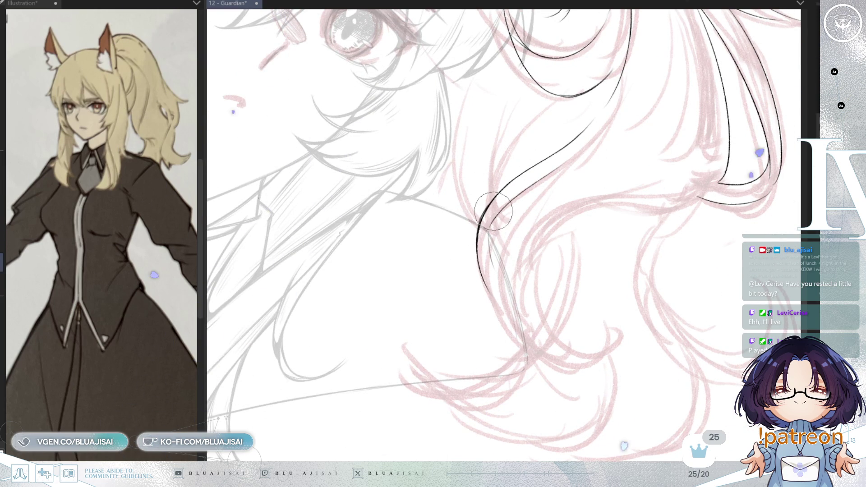
drag(544, 234, 505, 208)
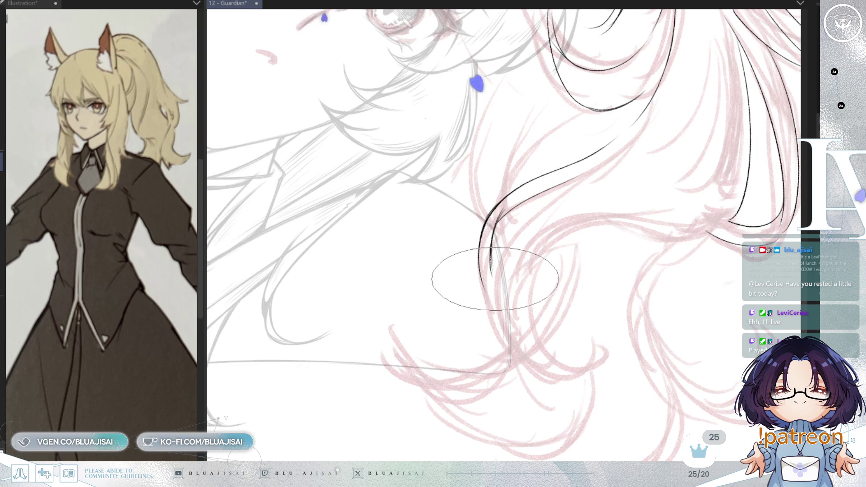
drag(498, 287, 496, 216)
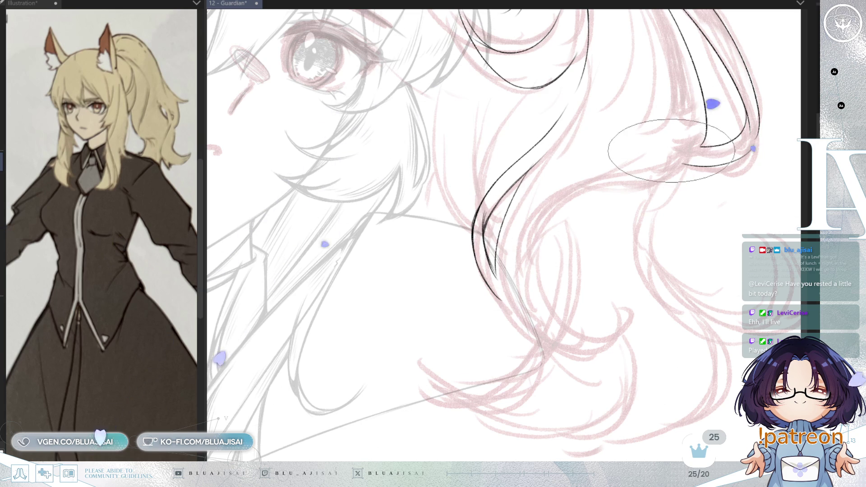
key(Delete)
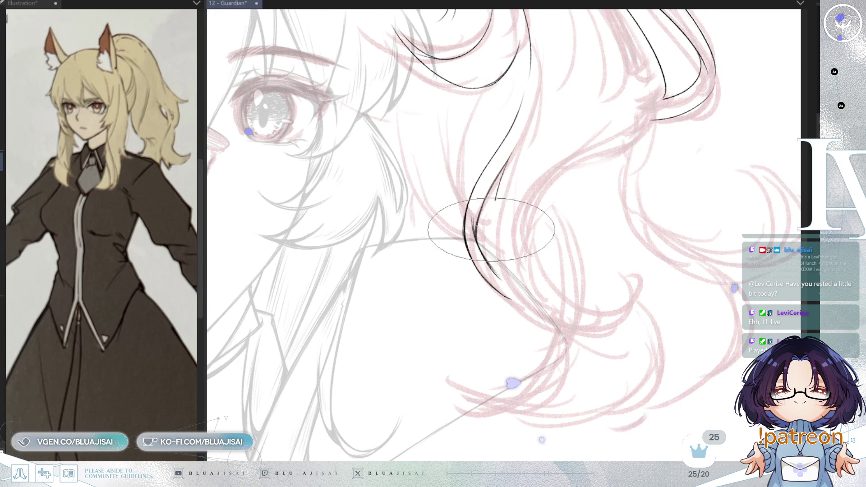
key(Delete)
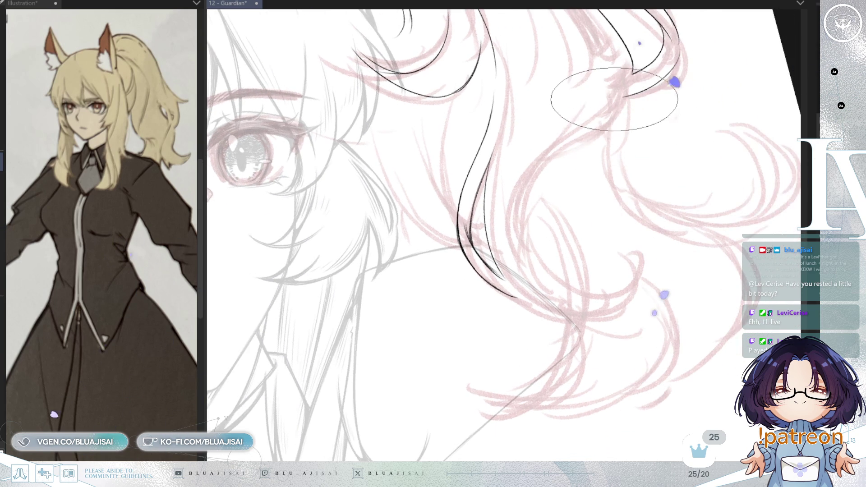
drag(623, 97, 527, 192)
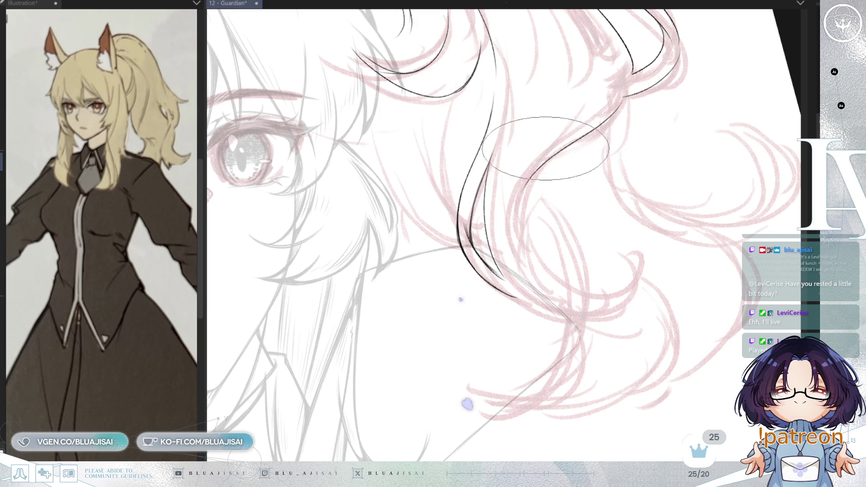
key(Insert)
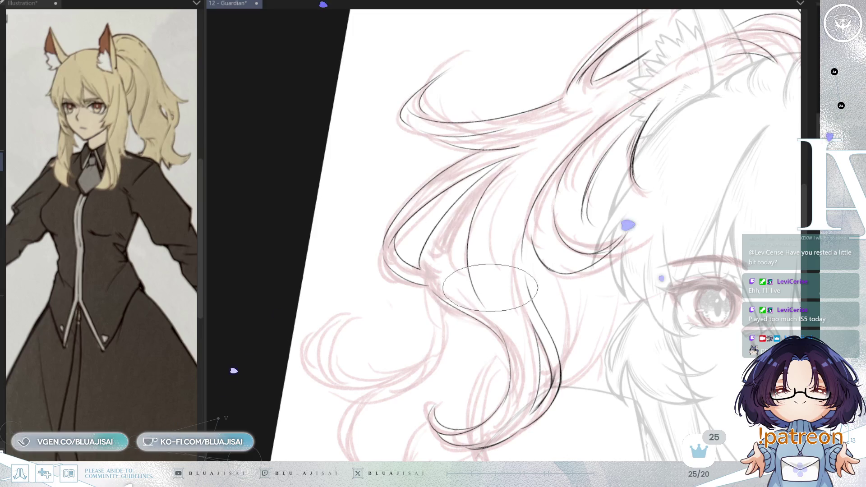
- Ink a thin strand line, then two curl strokes joining the long hair line at the lower curls
drag(508, 171, 473, 277)
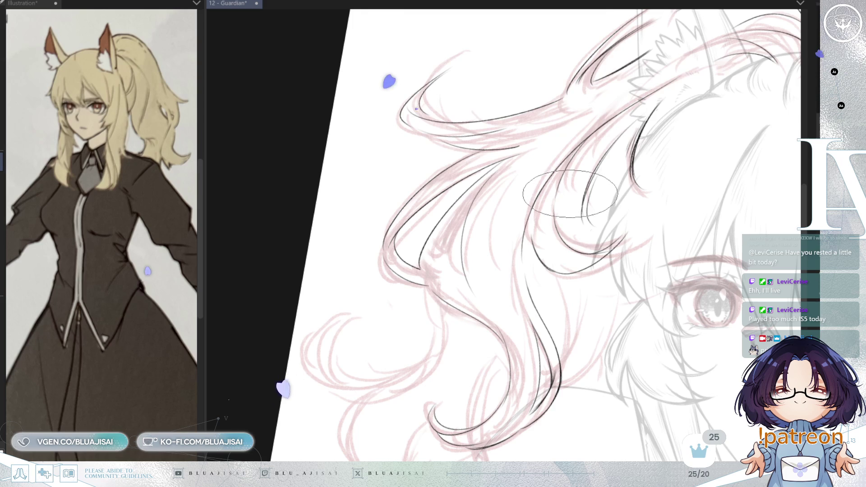
mouse_move(559, 267)
mouse_down()
mouse_move(598, 196)
mouse_move(602, 237)
mouse_up()
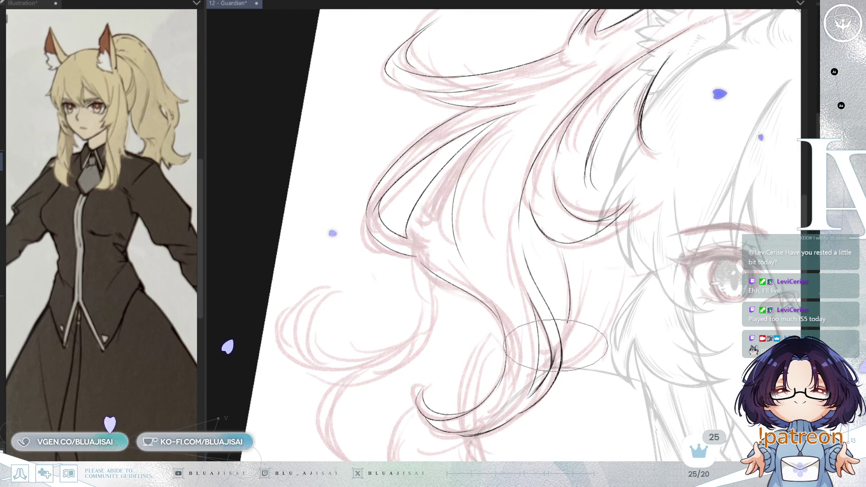
key(m)
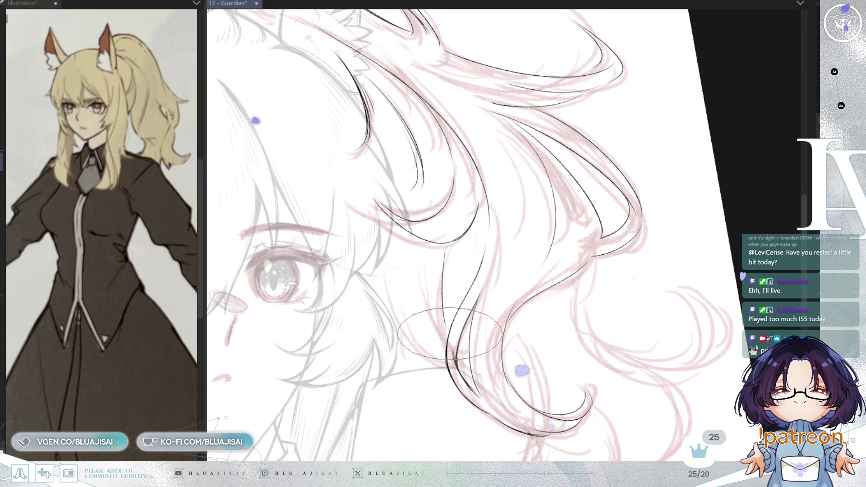
key(End)
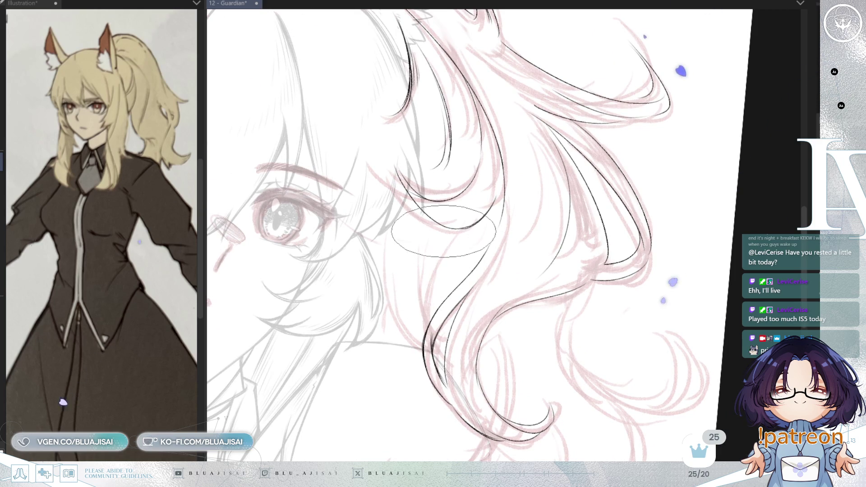
mouse_move(518, 247)
mouse_down()
mouse_move(528, 304)
mouse_move(538, 250)
mouse_up()
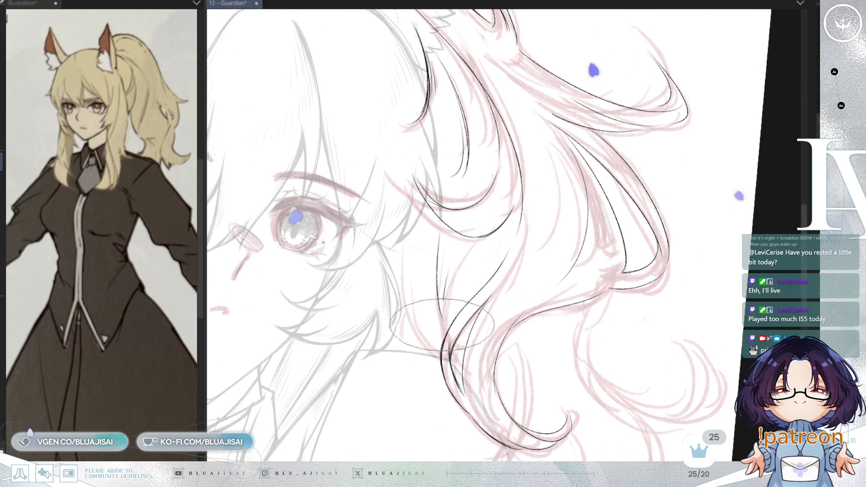
key(h)
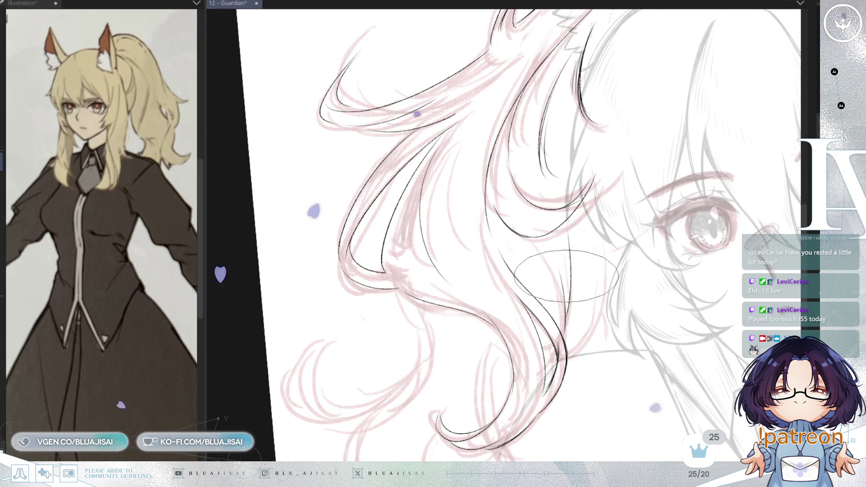
mouse_move(631, 317)
mouse_down()
mouse_move(604, 283)
mouse_move(604, 229)
mouse_up()
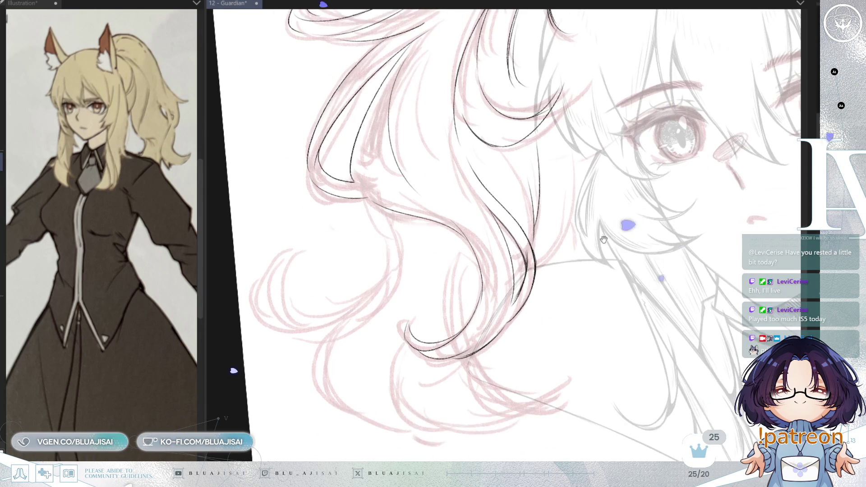
drag(443, 233, 538, 234)
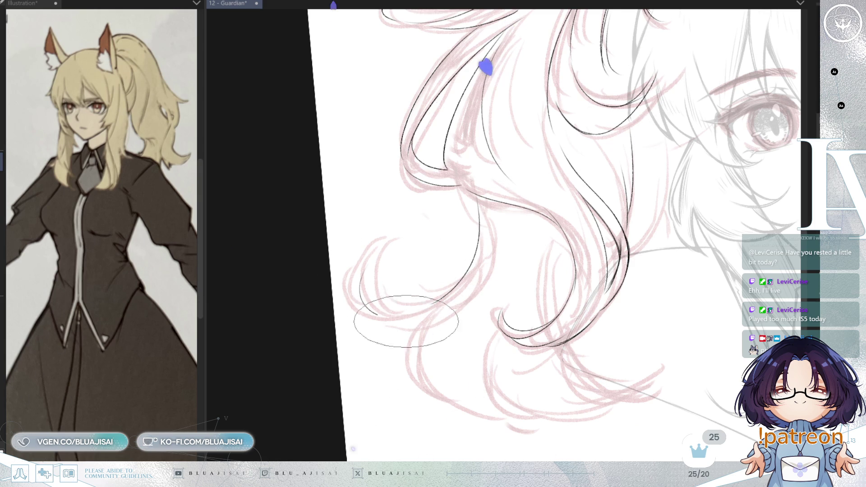
drag(361, 277, 414, 293)
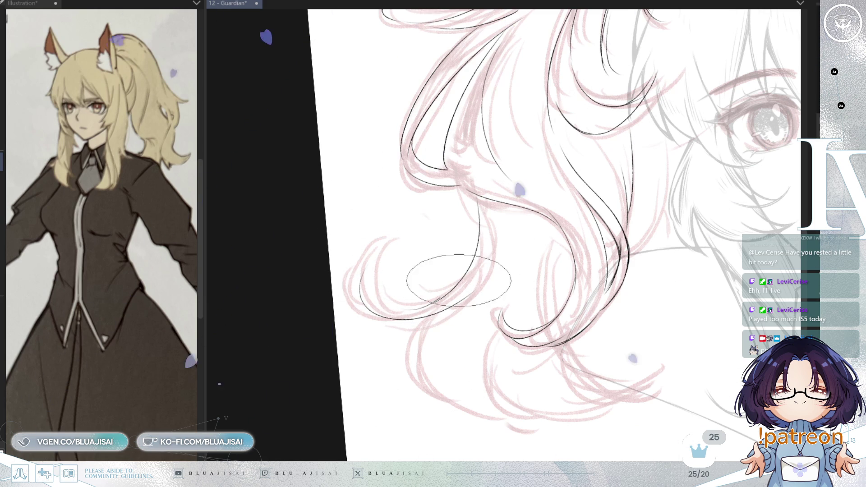
drag(371, 243, 457, 277)
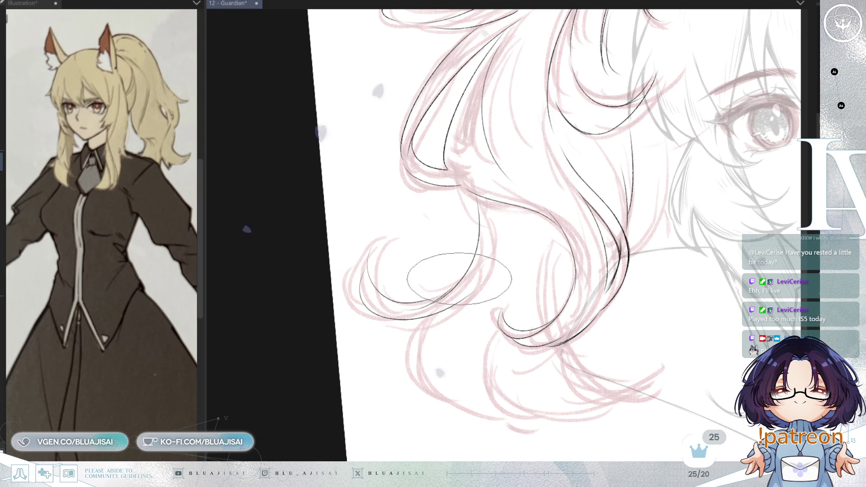
scroll(440, 277, down, 2)
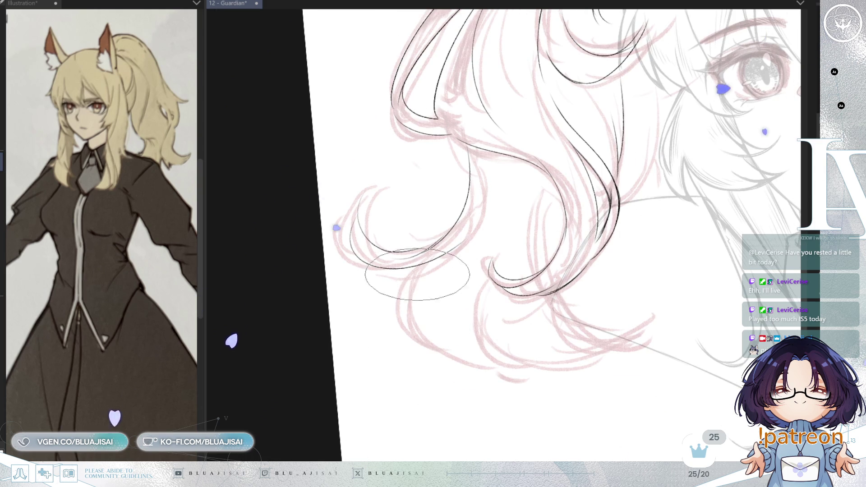
- Ink a sweeping curve along the hair curl, undoing twice and starting it higher
mouse_move(423, 279)
mouse_down()
mouse_move(472, 230)
mouse_move(484, 328)
mouse_up()
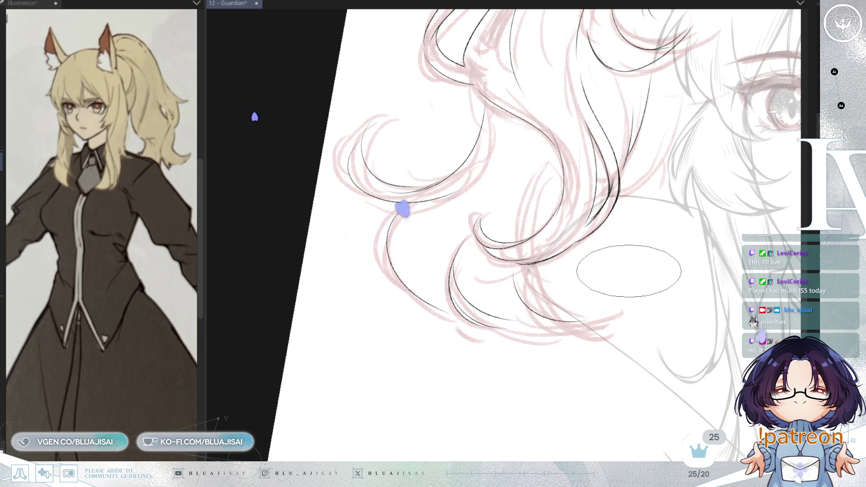
key(h)
mouse_move(657, 241)
mouse_down()
mouse_move(642, 169)
mouse_move(611, 241)
mouse_up()
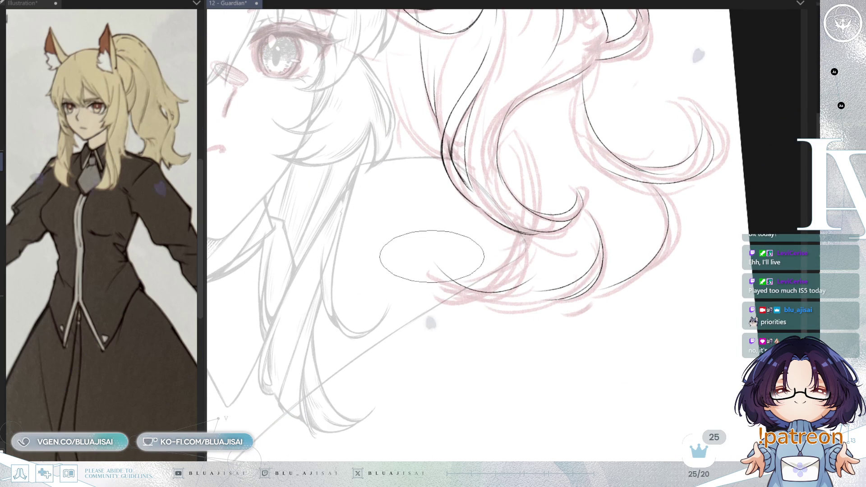
drag(446, 249, 542, 298)
key(ctrl+z)
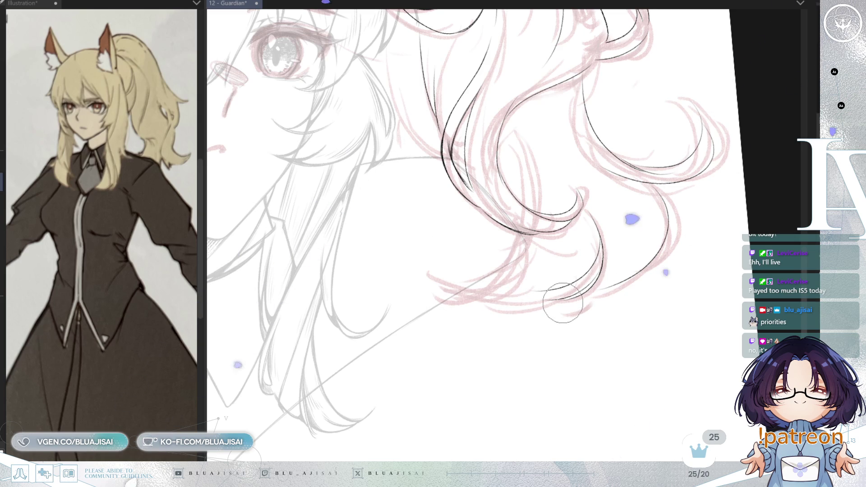
drag(443, 252, 541, 298)
key(ctrl+z)
mouse_move(452, 238)
mouse_down()
mouse_move(562, 297)
mouse_move(453, 124)
mouse_up()
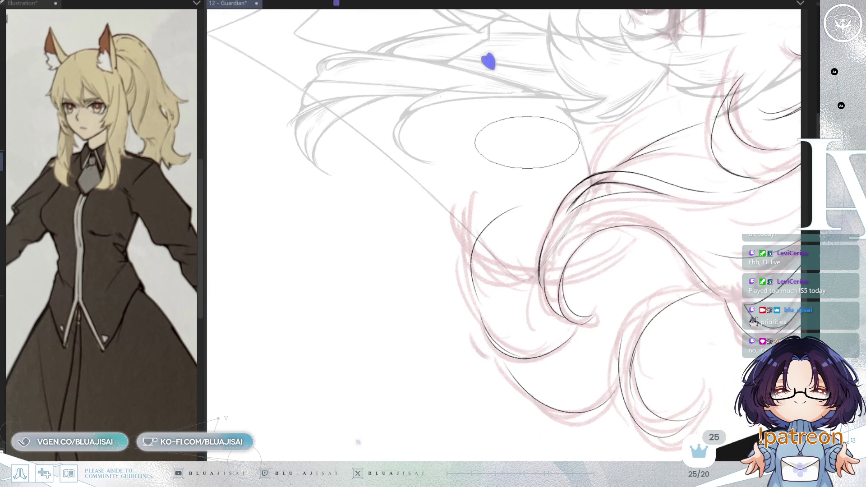
- Darken the thin strand, add a second thin strand beside it, and extend the upper hair arc
drag(535, 225, 518, 261)
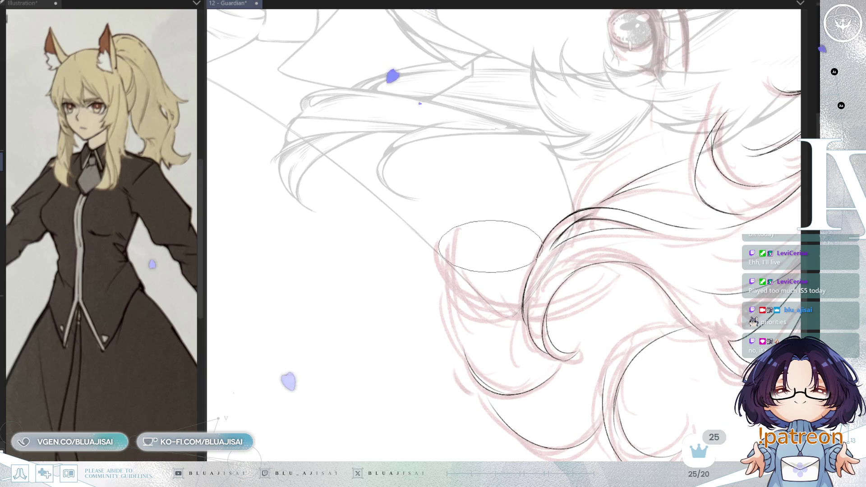
drag(464, 339, 497, 244)
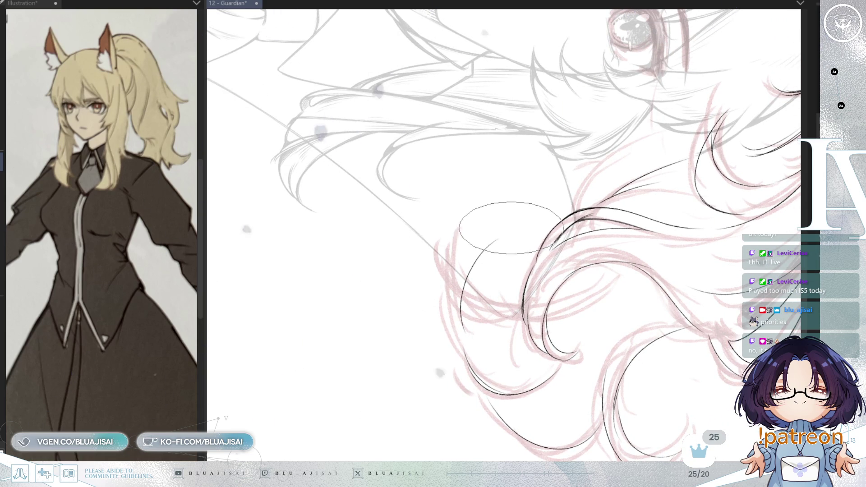
drag(482, 324, 503, 234)
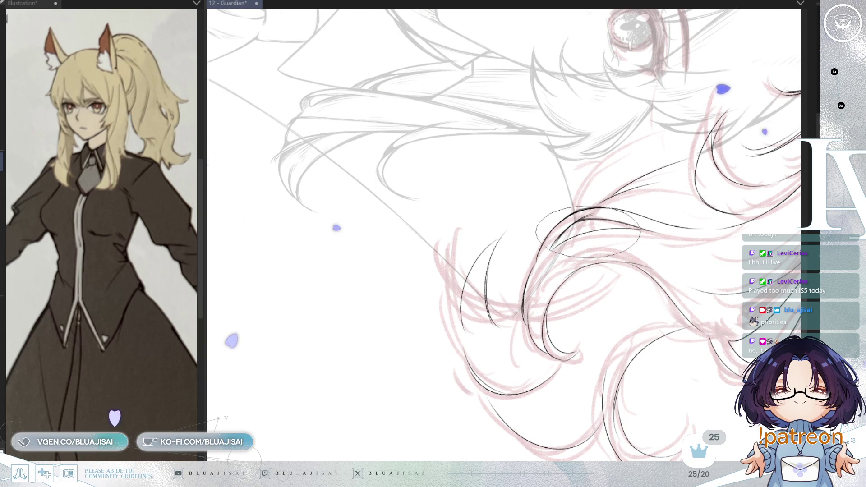
key(h)
drag(600, 215, 483, 294)
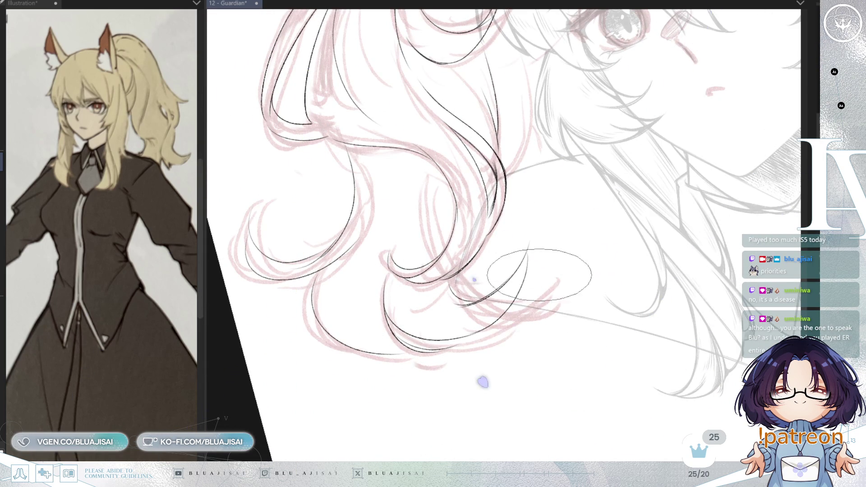
drag(528, 247, 499, 240)
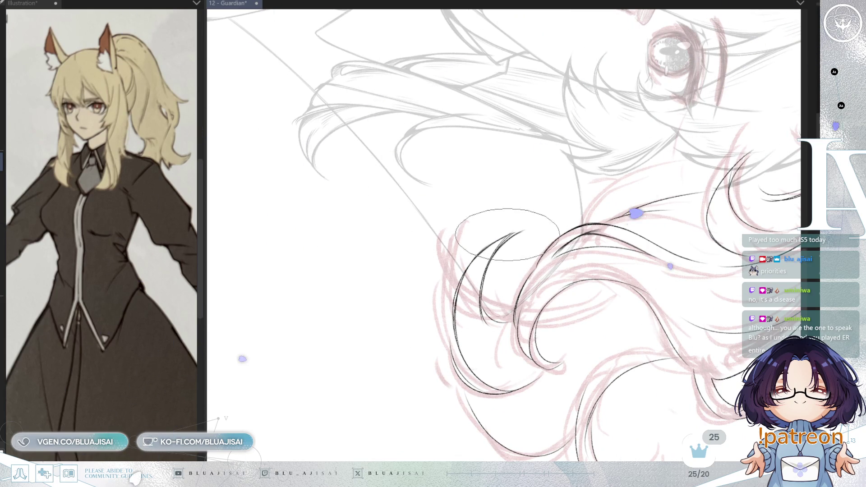
drag(523, 231, 451, 267)
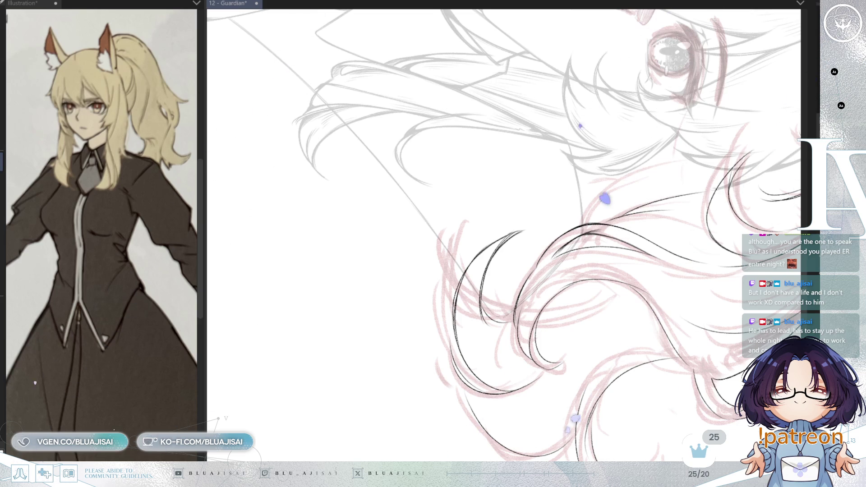
mouse_move(435, 449)
mouse_down()
mouse_move(499, 42)
mouse_move(302, 359)
mouse_up()
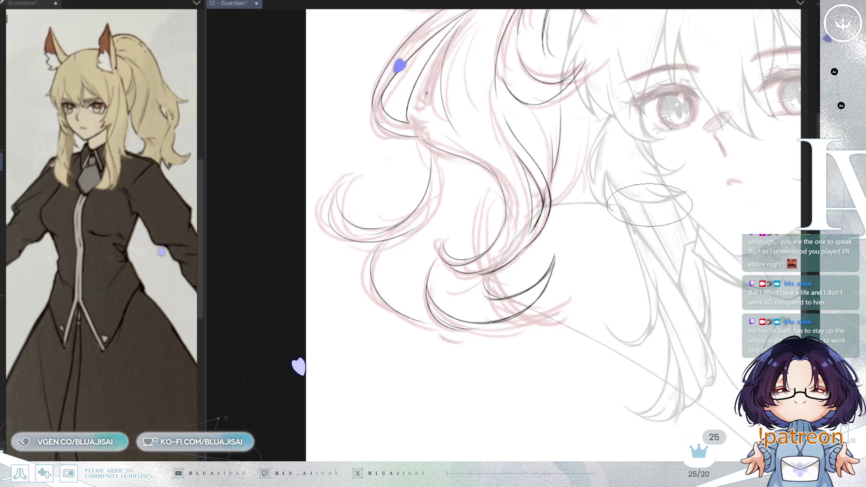
scroll(487, 169, up, 1)
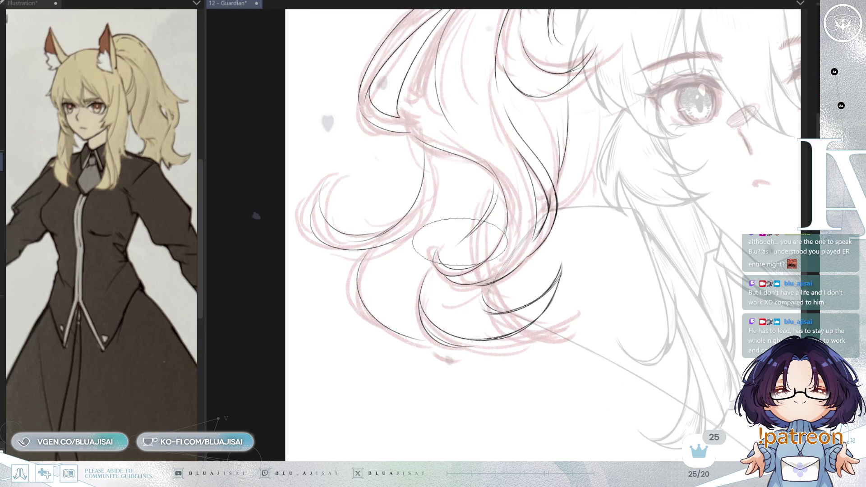
scroll(561, 169, down, 1)
scroll(561, 170, down, 1)
scroll(711, 152, down, 1)
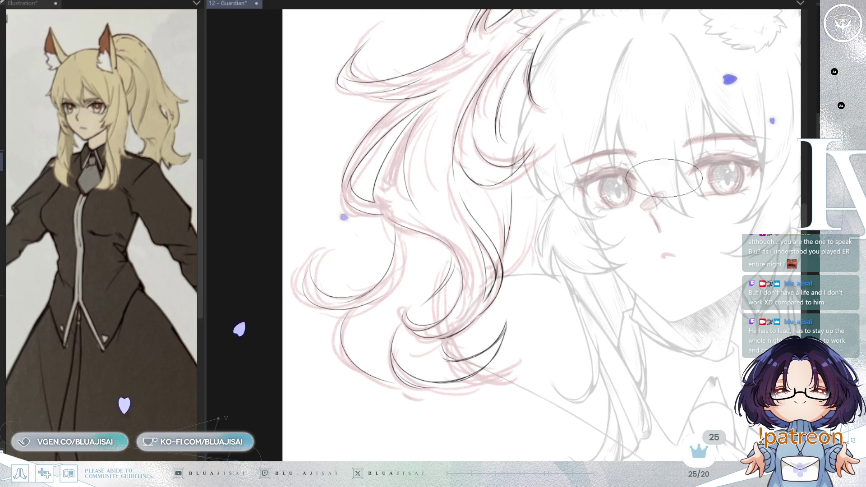
scroll(711, 152, up, 1)
scroll(575, 258, up, 1)
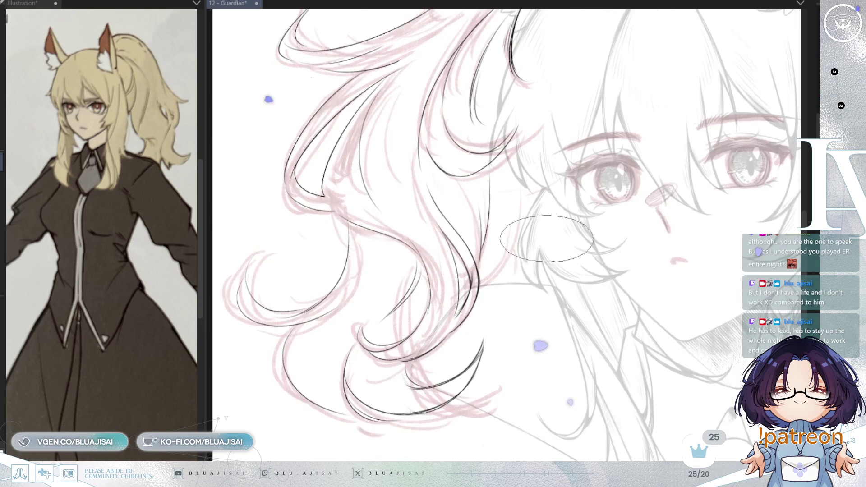
scroll(522, 235, up, 1)
scroll(525, 234, up, 2)
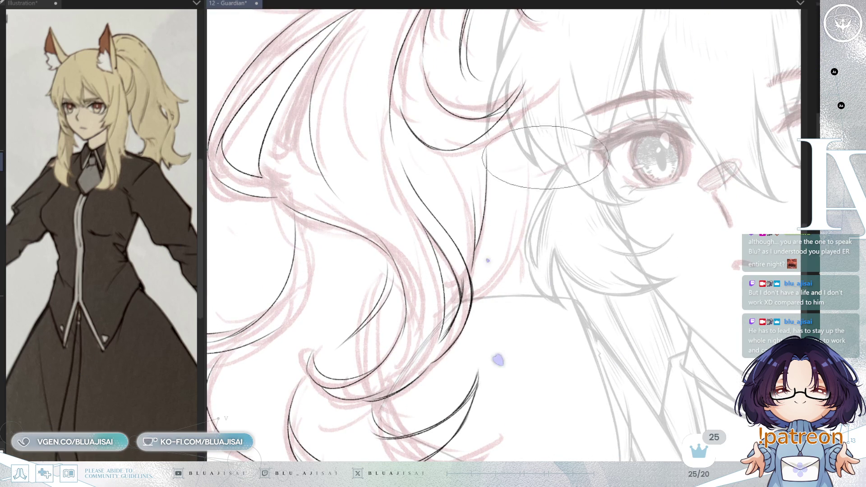
- Thicken the hair line, thin its doubled part, and darken the vertical line with hatching
key(h)
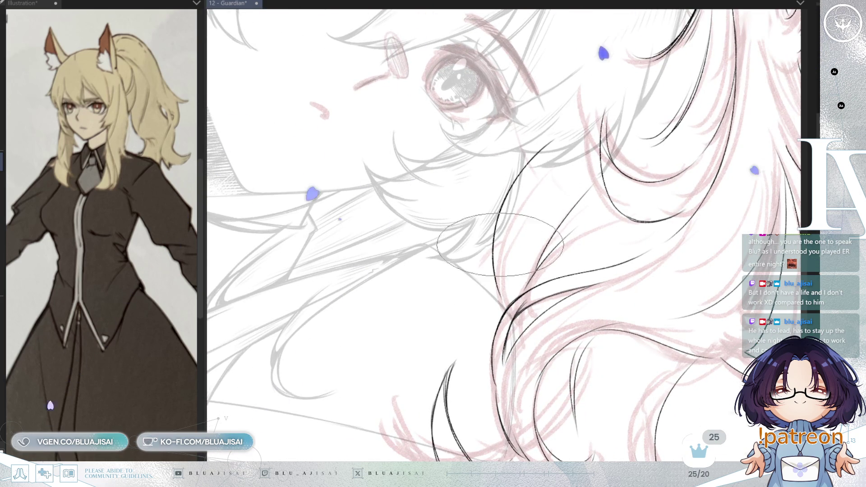
key(Delete)
drag(538, 144, 482, 297)
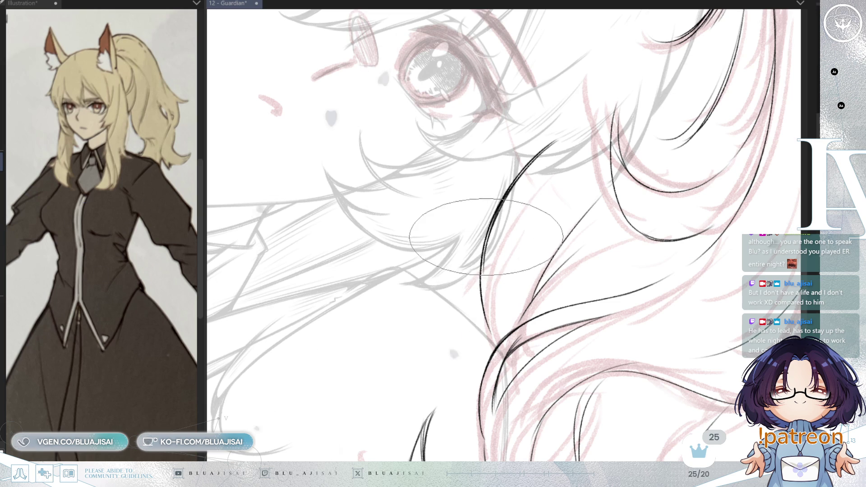
drag(488, 244, 483, 244)
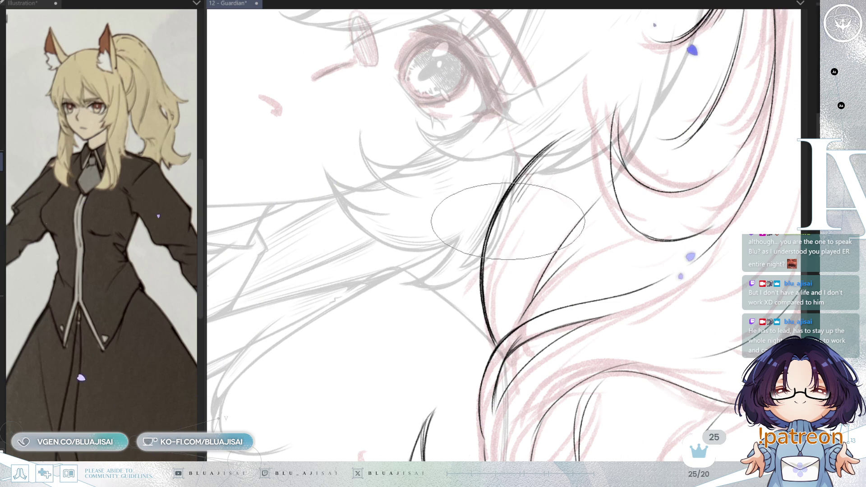
key(-)
key(-)
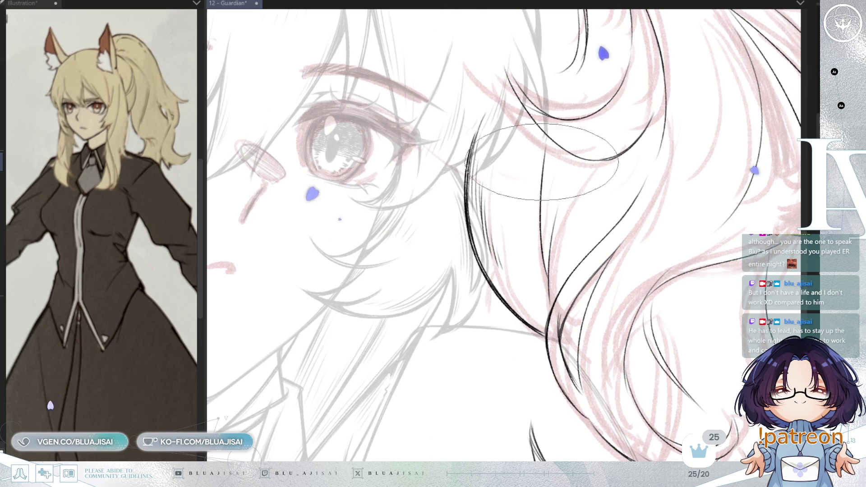
drag(546, 144, 546, 262)
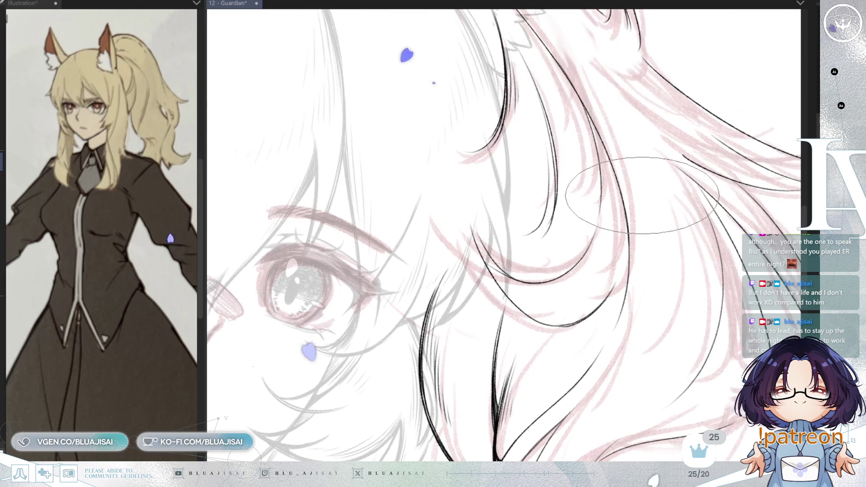
- Flip and tilt the canvas to check the strokes, then reset the view to fit the page
key(h)
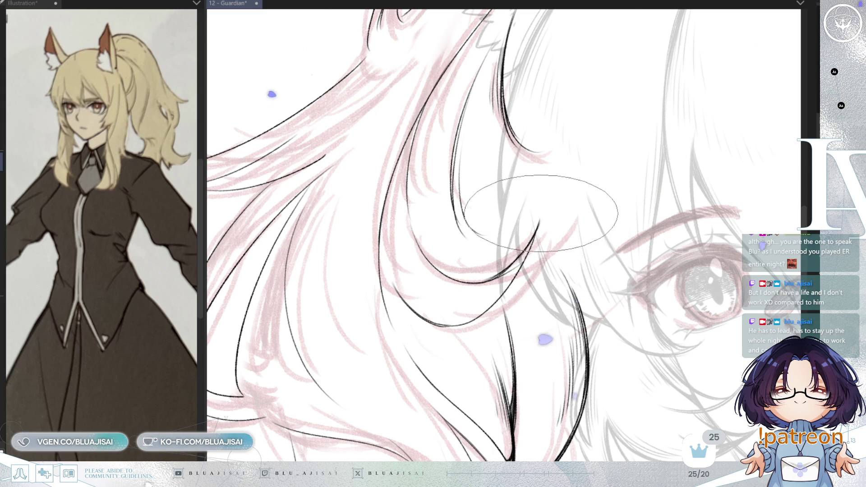
key(h)
key(End)
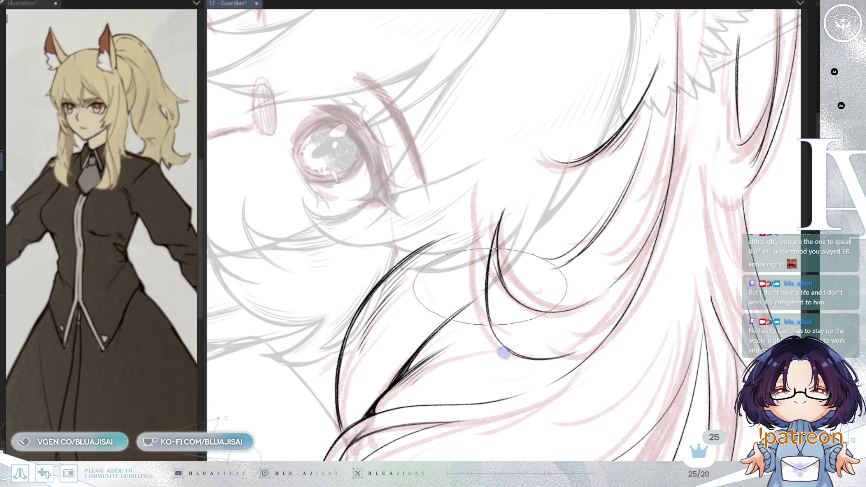
key(End)
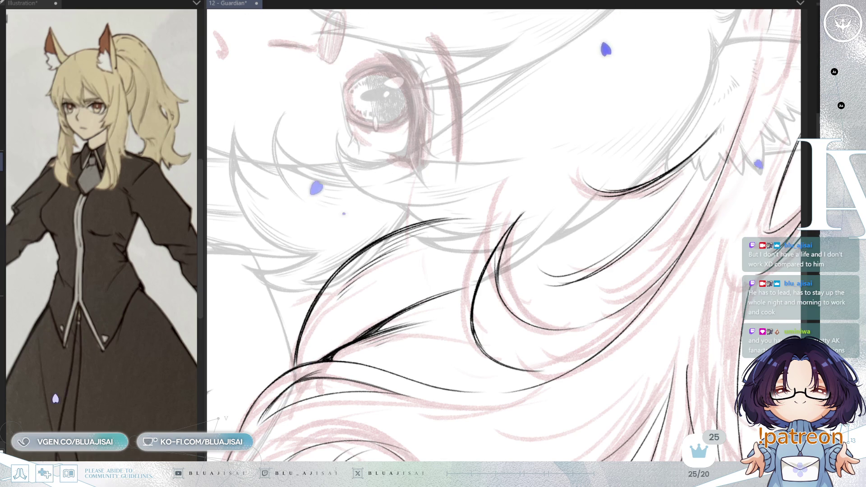
key(ctrl+0)
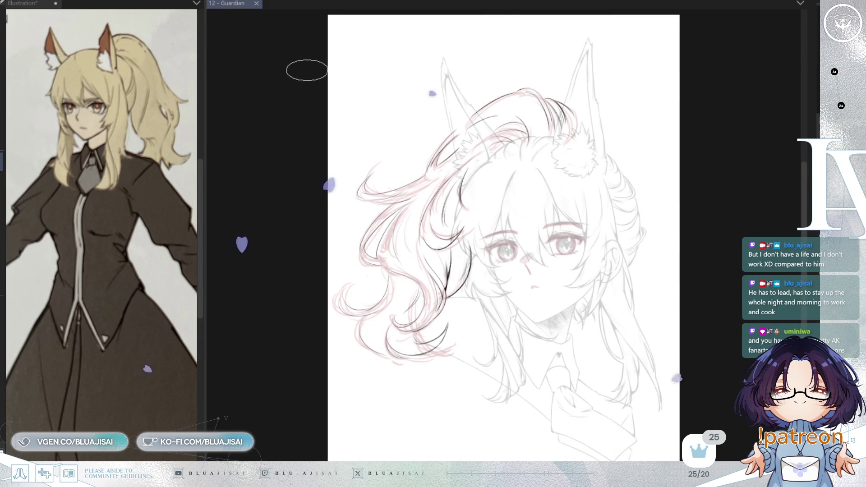
- Replace the Illustration reference with a second Guardian pane and zoom in on it
click(56, 4)
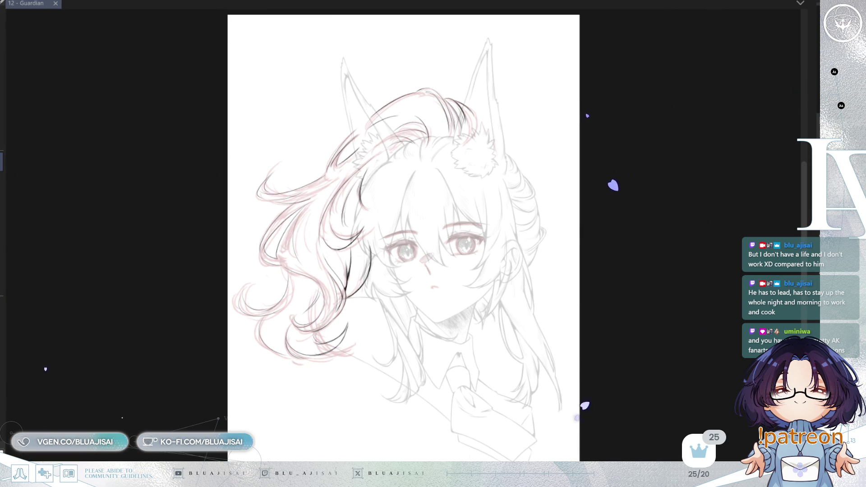
mouse_move(88, 3)
mouse_down()
mouse_move(421, 157)
mouse_move(267, 154)
mouse_up()
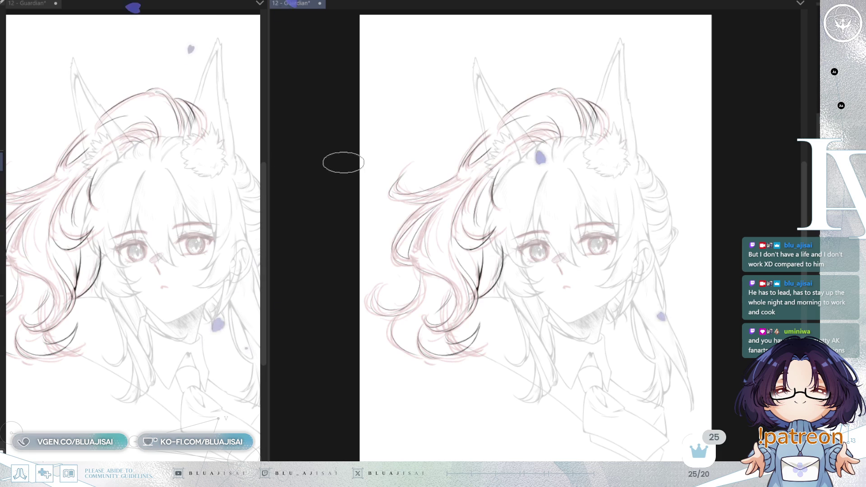
key(ctrl+plus)
key(ctrl+plus)
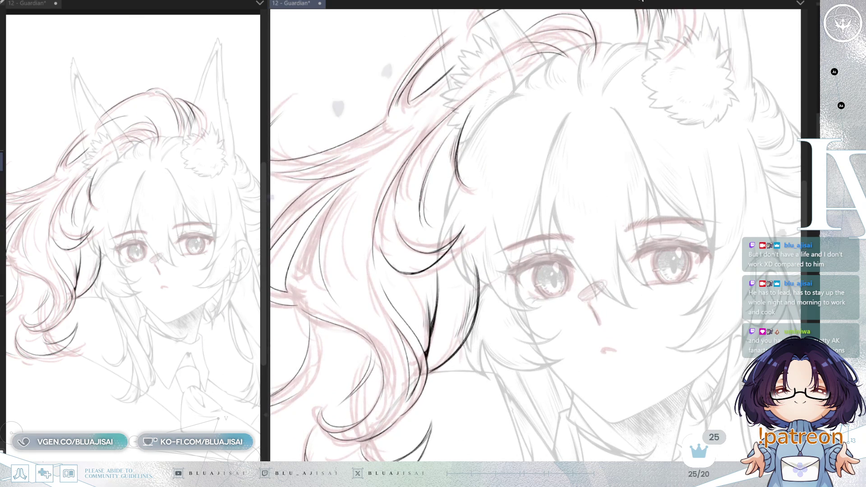
scroll(506, 182, up, 2)
scroll(507, 182, up, 2)
scroll(507, 182, up, 2)
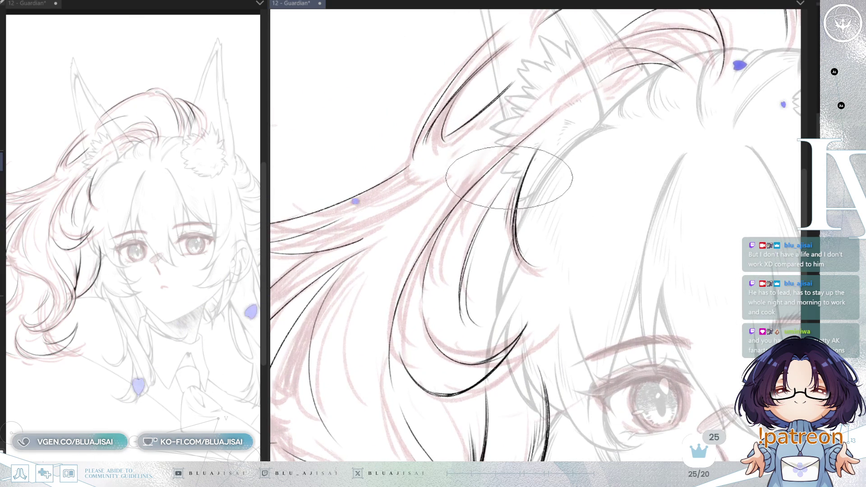
scroll(507, 181, up, 1)
scroll(515, 173, up, 1)
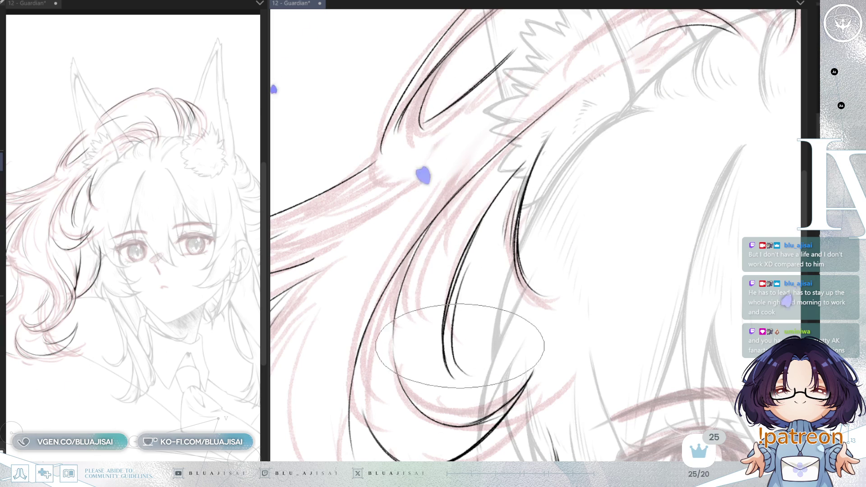
- Ink a thin black hair strand near the ear and save the drawing
drag(458, 292, 481, 381)
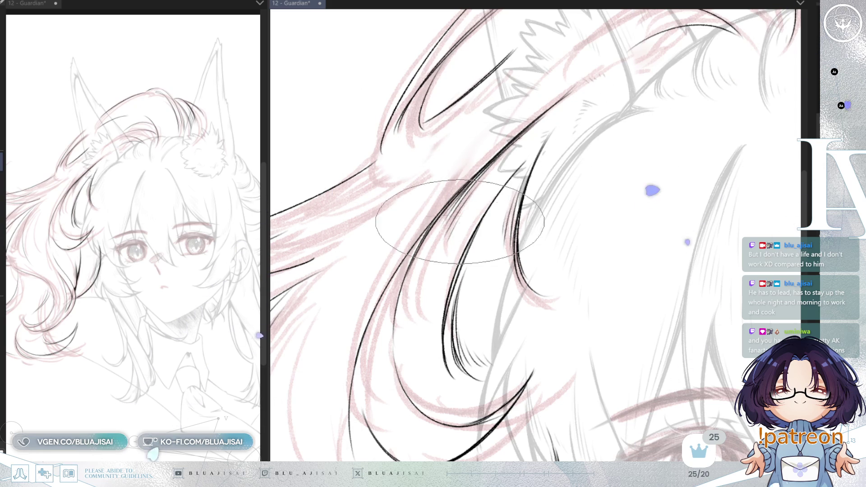
drag(460, 222, 604, 98)
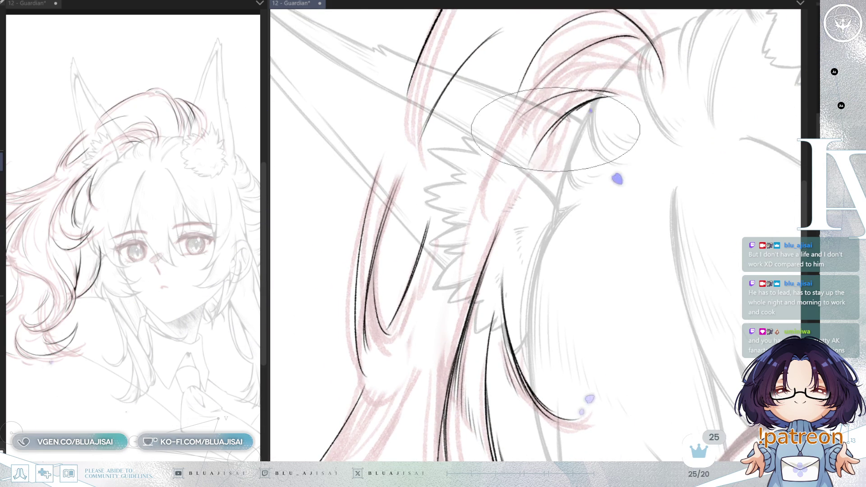
drag(590, 183, 577, 213)
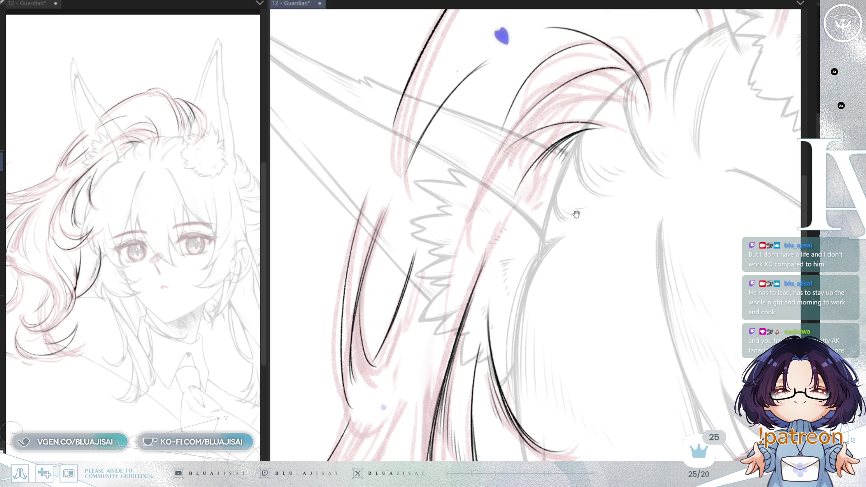
key(ctrl+s)
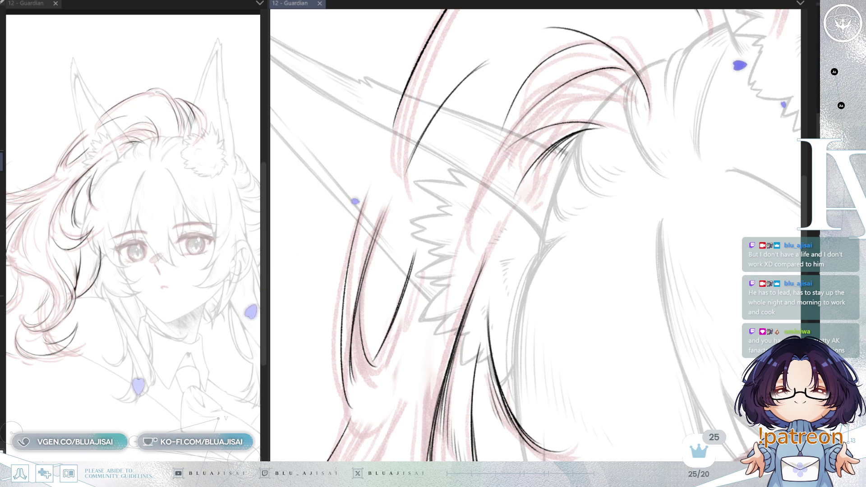
- Add a second line beside the main hair arc with short hatching strokes, and save
mouse_move(488, 203)
mouse_down()
mouse_move(449, 219)
mouse_move(488, 264)
mouse_up()
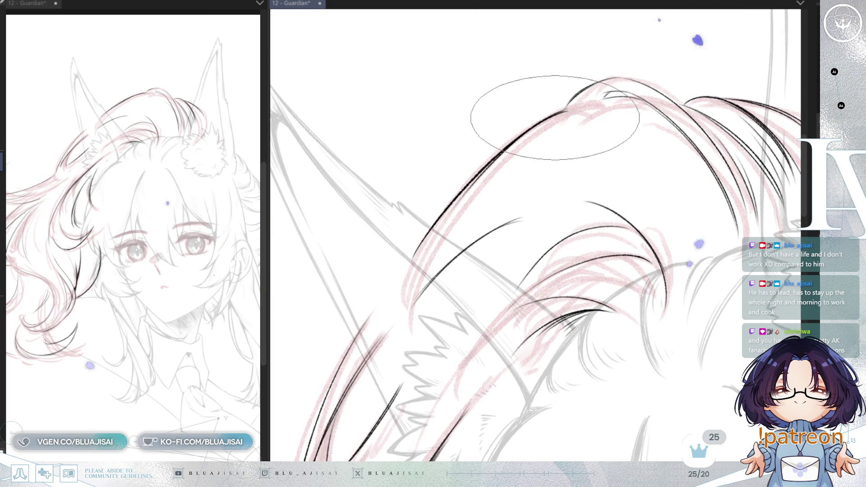
drag(460, 193, 565, 110)
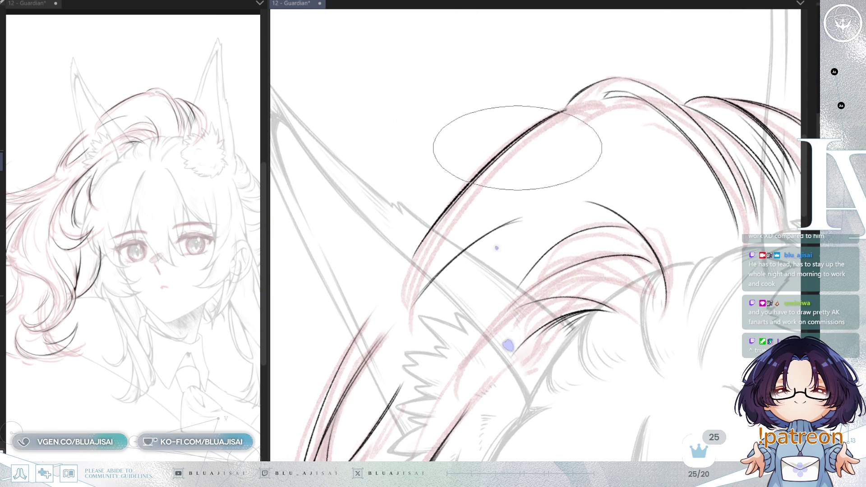
drag(494, 143, 481, 161)
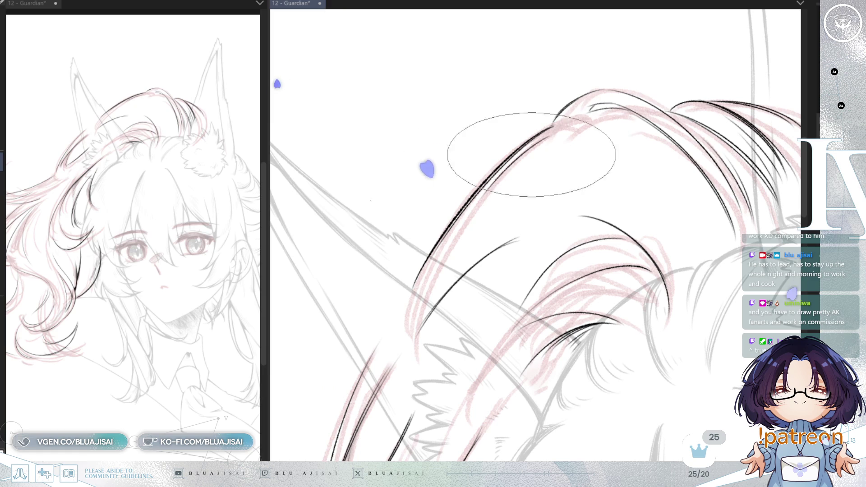
drag(504, 197, 535, 157)
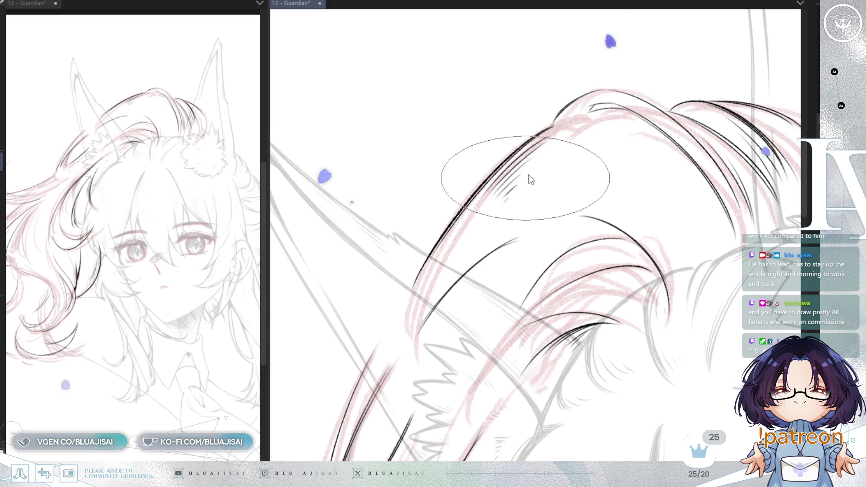
key(ctrl+s)
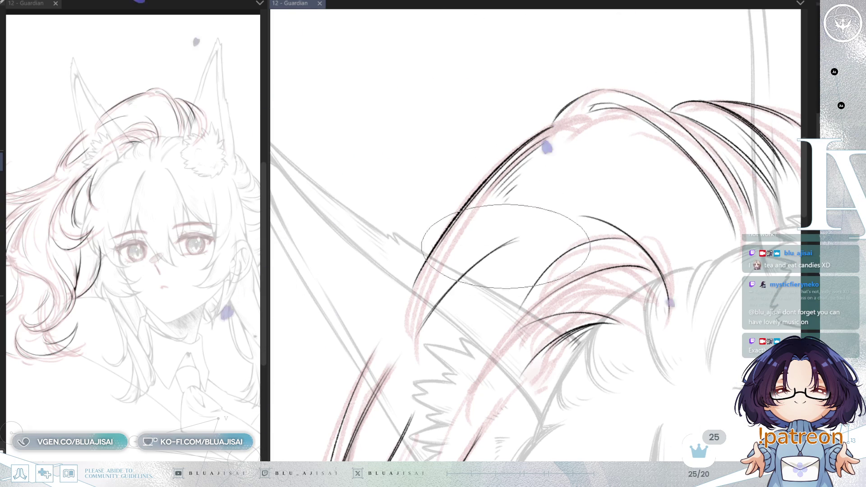
- Extend the hair line with a new stroke and thicken and lengthen it
drag(488, 256, 505, 259)
drag(478, 322, 525, 230)
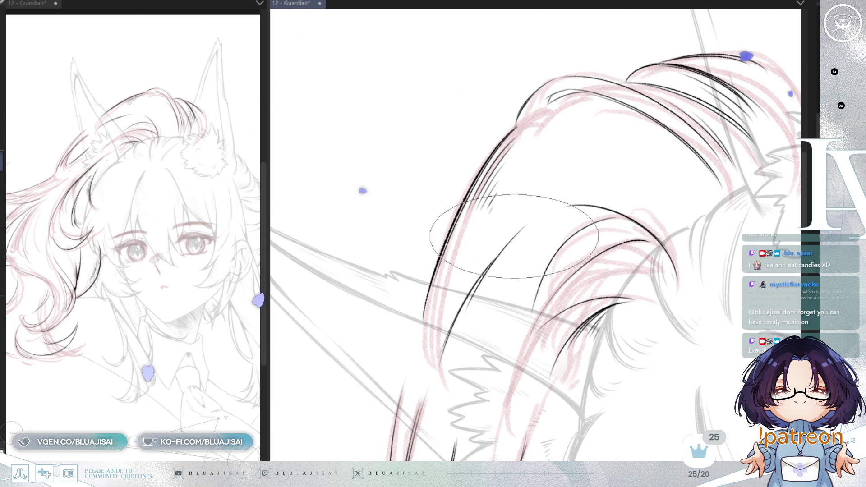
drag(464, 314, 530, 222)
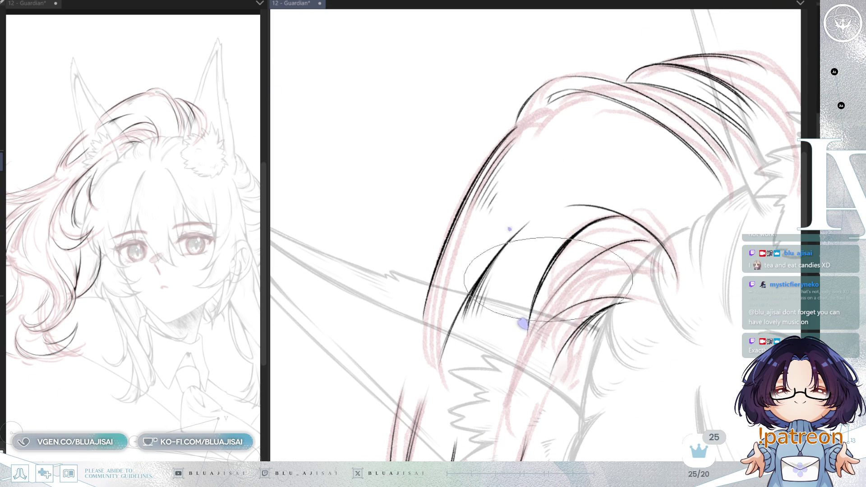
key(Home)
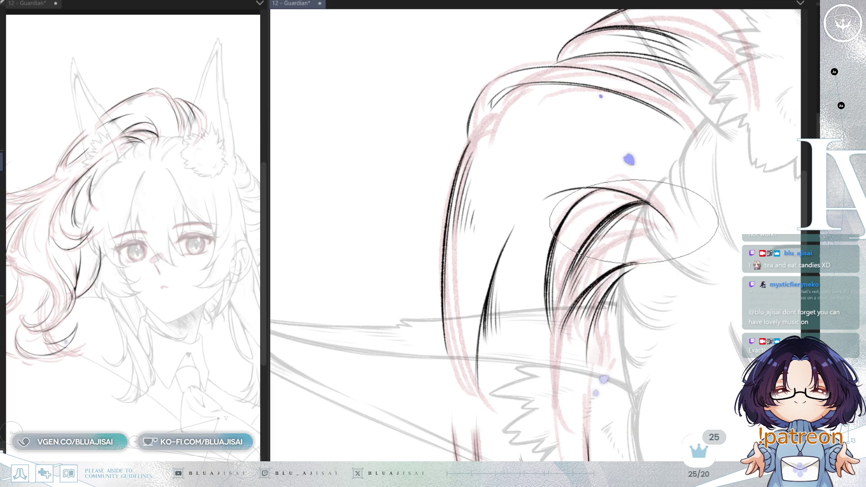
key(h)
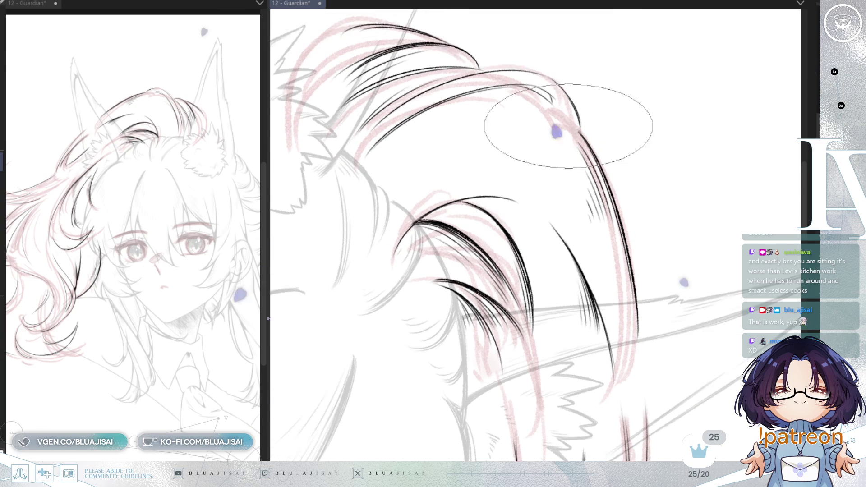
- Pan, mirror and rotate the canvas to line up the upper hair locks
drag(571, 116, 494, 220)
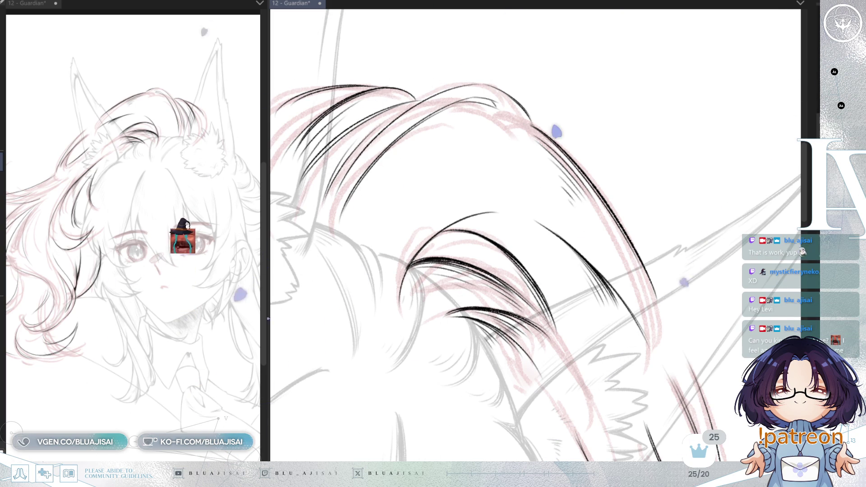
drag(561, 10, 522, 74)
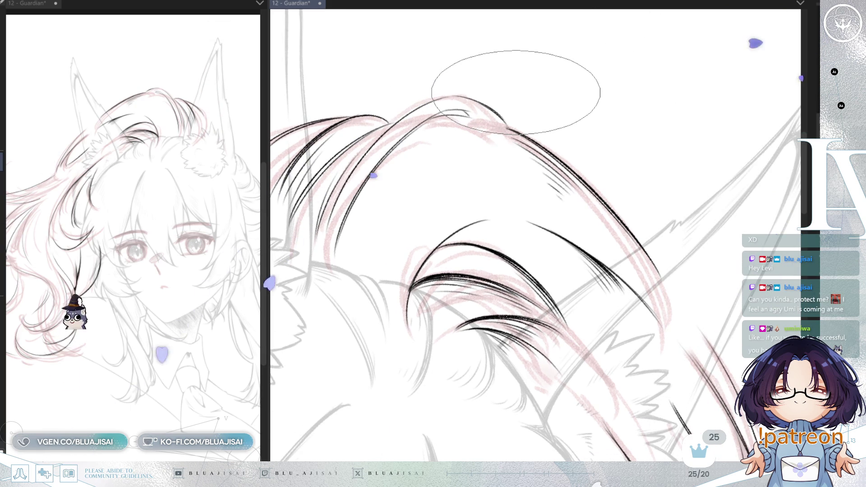
drag(540, 134, 507, 141)
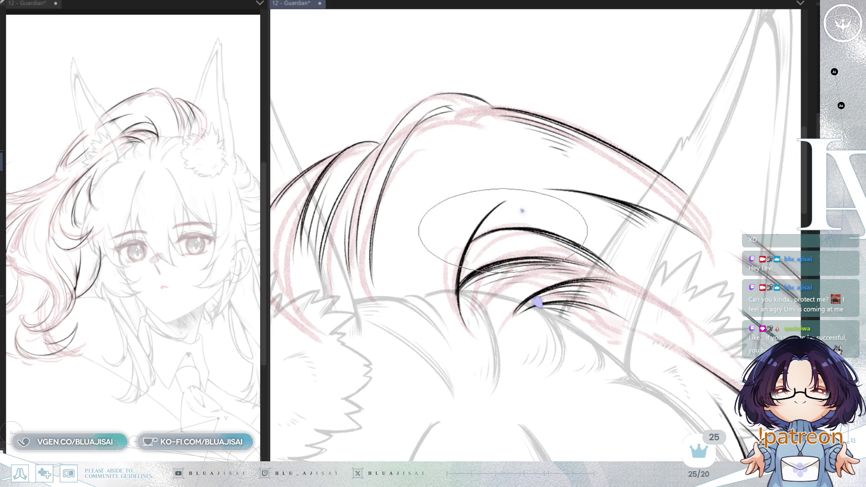
key(Delete)
key(Delete)
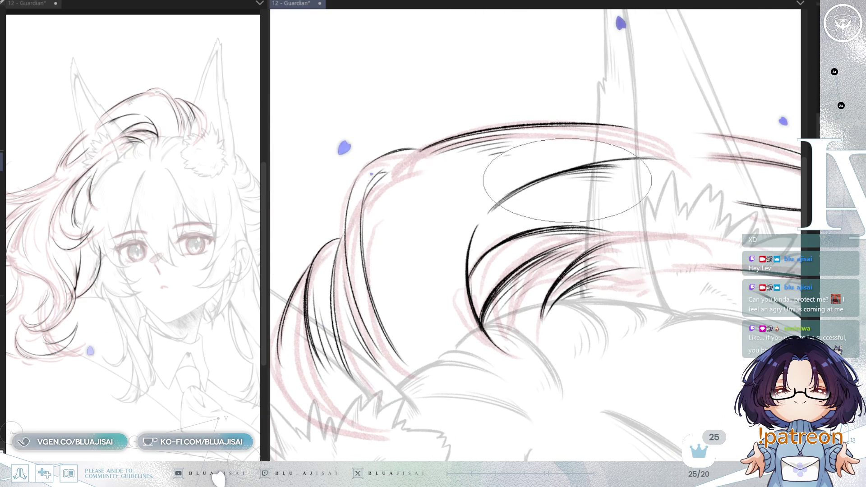
key(Insert)
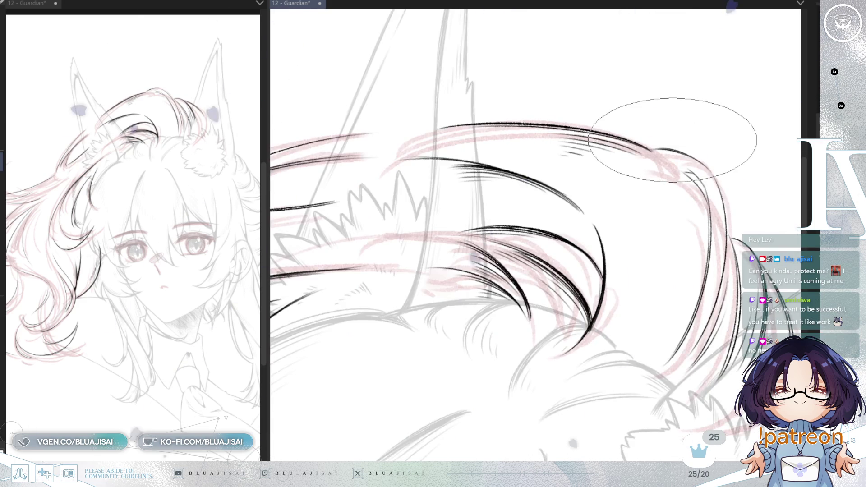
key(Delete)
key(Delete)
key(Delete)
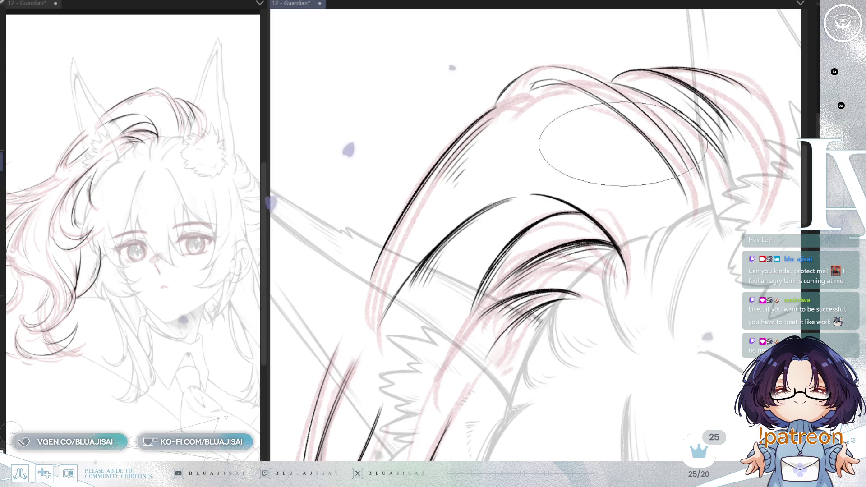
key(Delete)
key(Delete)
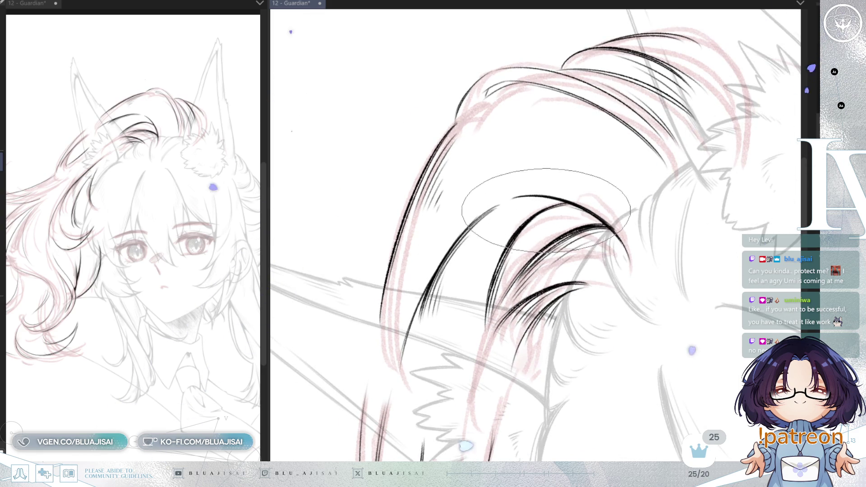
key(Delete)
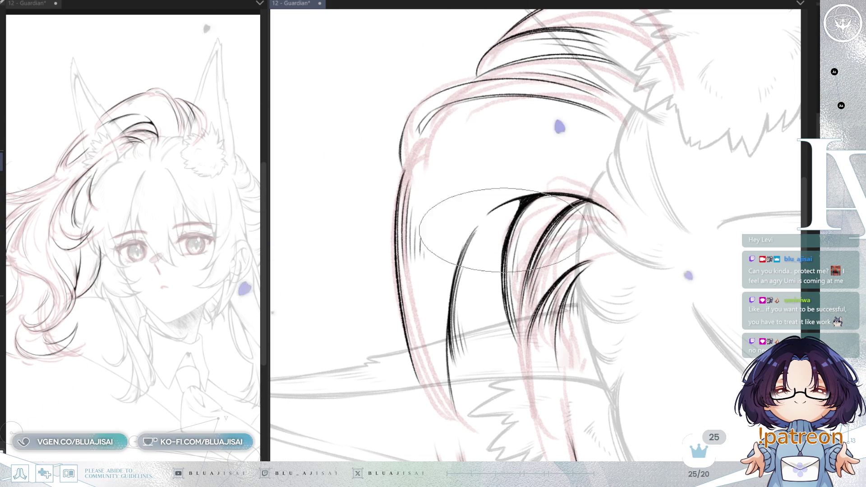
key(End)
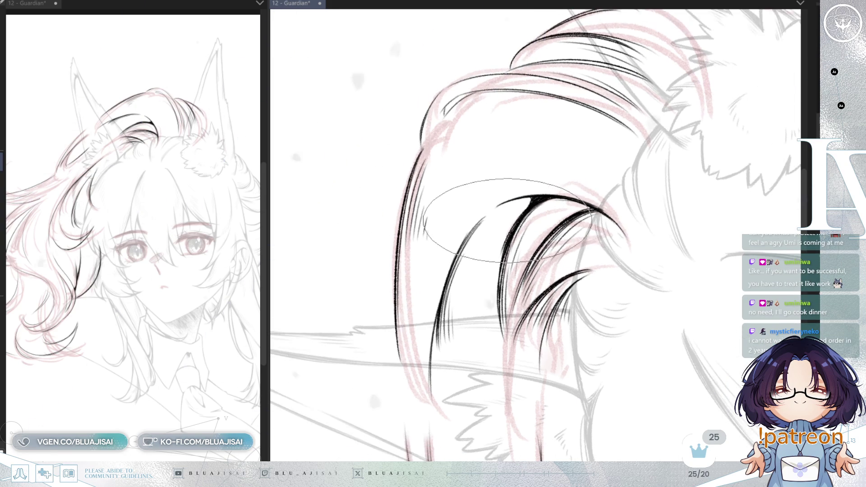
key(End)
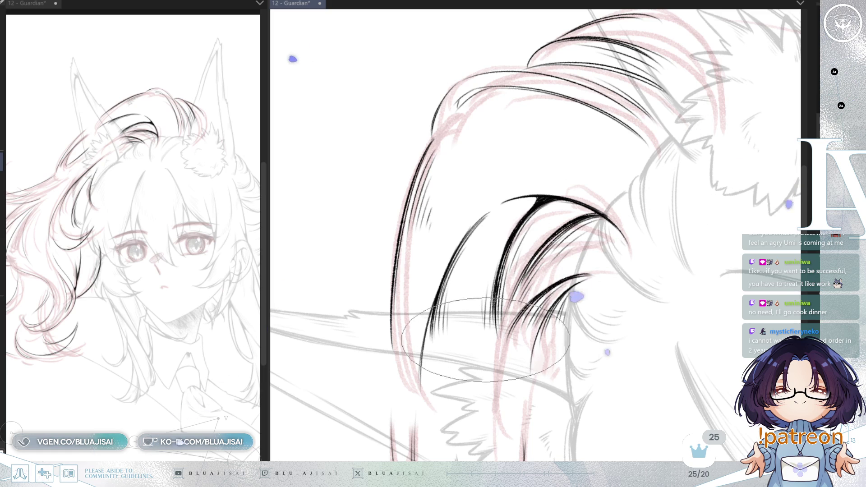
key(End)
key(End)
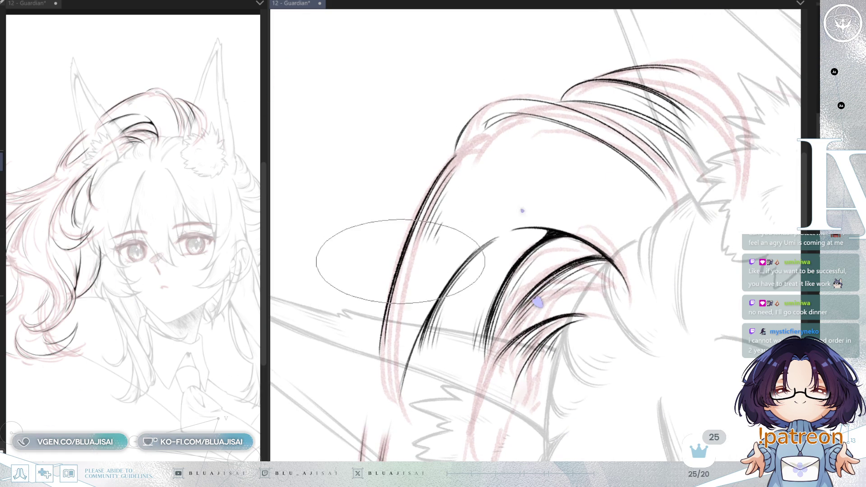
key(End)
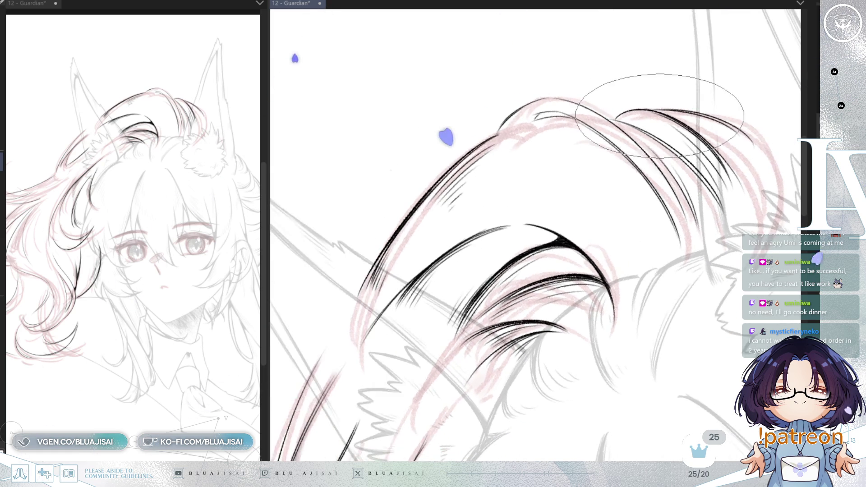
key(End)
key(End)
key(End)
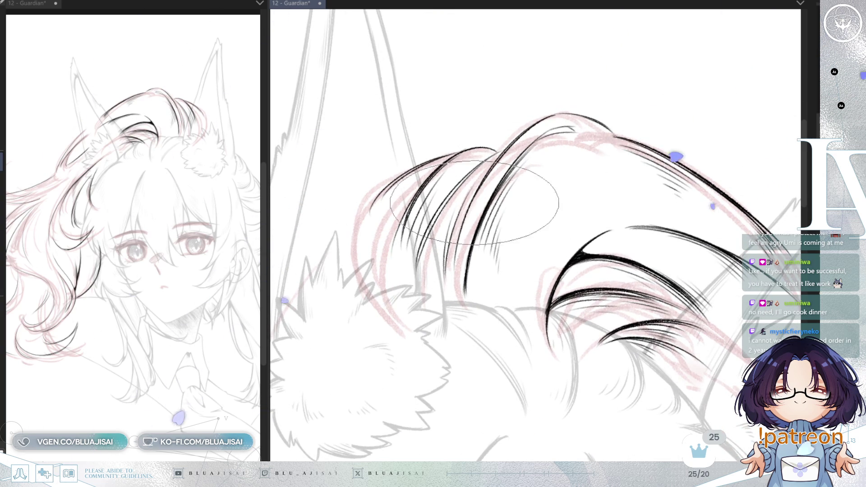
- Ink a short dark detail stroke on the strand with the small round brush, then return to the flat brush
drag(501, 153, 488, 116)
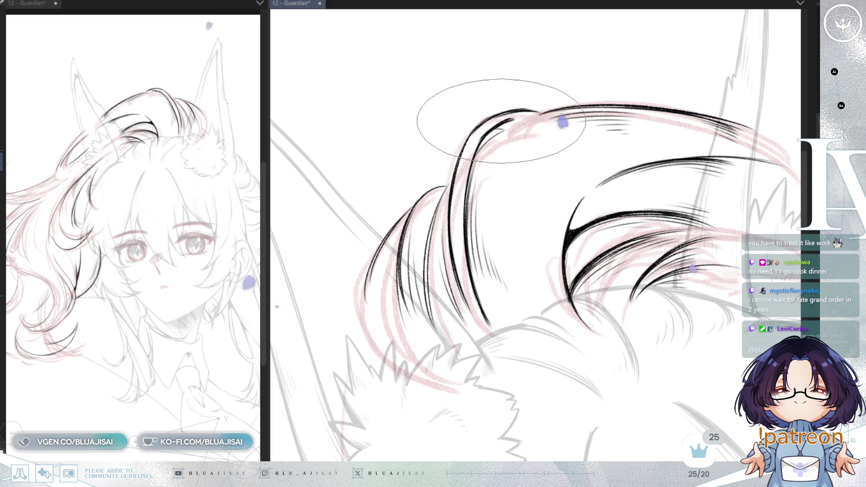
drag(478, 150, 500, 147)
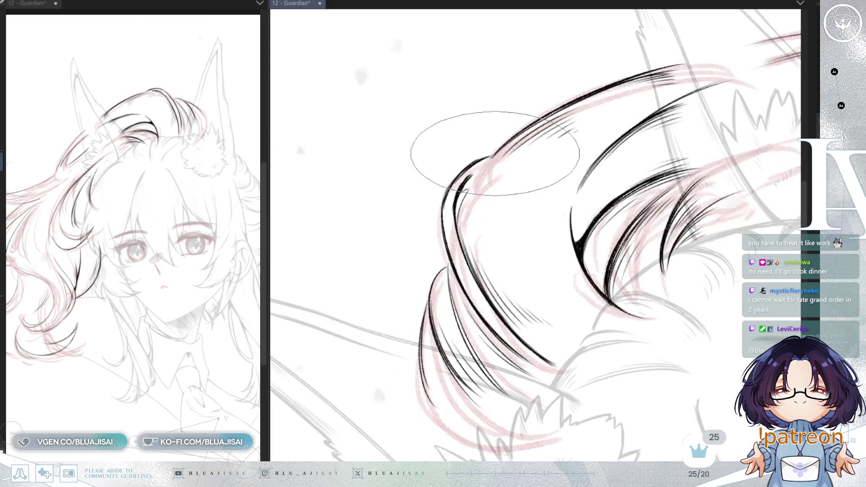
key(e)
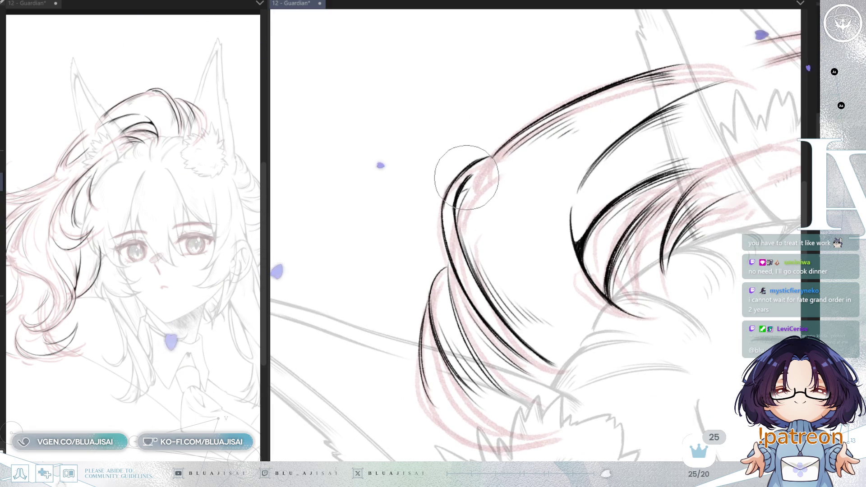
drag(452, 223, 458, 186)
key(e)
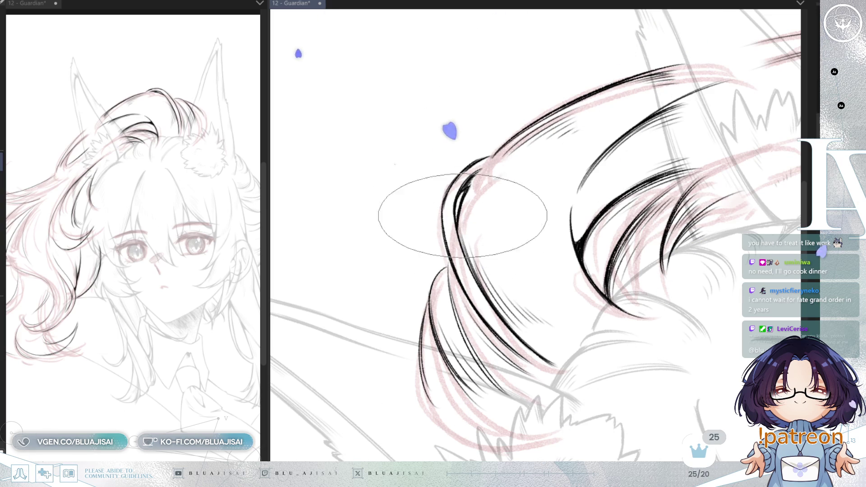
mouse_move(445, 251)
mouse_down()
mouse_move(633, 147)
mouse_move(741, 227)
mouse_up()
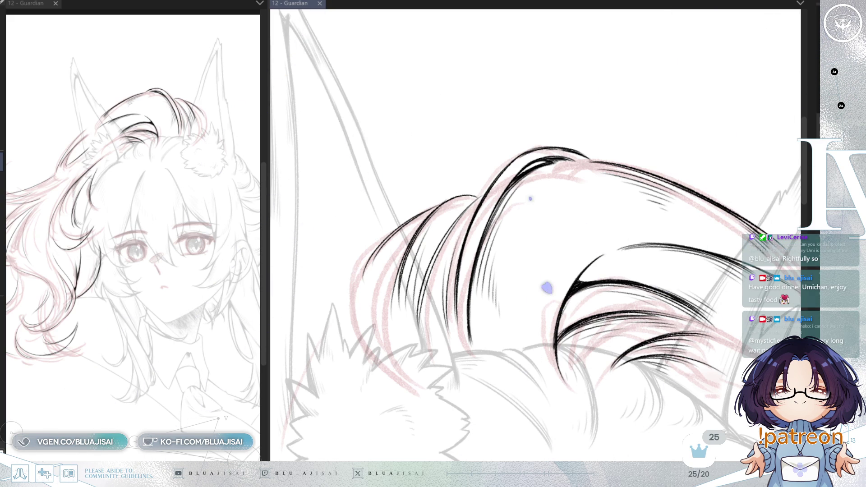
- Add black strokes to the upper hair lock and zoom out to check the whole head upright
drag(440, 112, 609, 197)
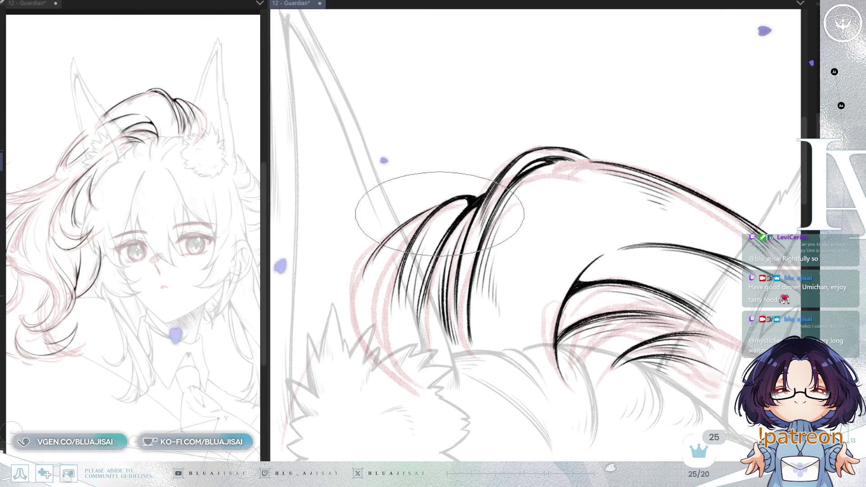
mouse_move(428, 238)
mouse_down()
mouse_move(426, 194)
mouse_move(454, 190)
mouse_up()
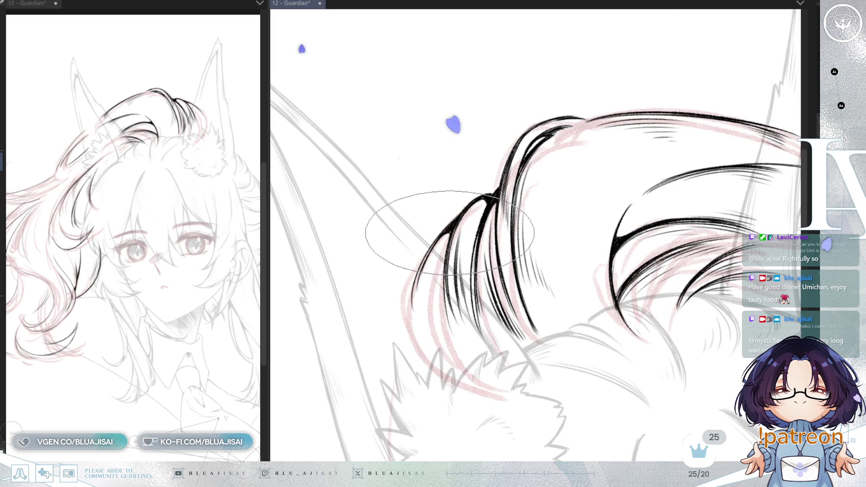
mouse_move(443, 267)
mouse_down()
mouse_move(521, 193)
mouse_move(686, 87)
mouse_up()
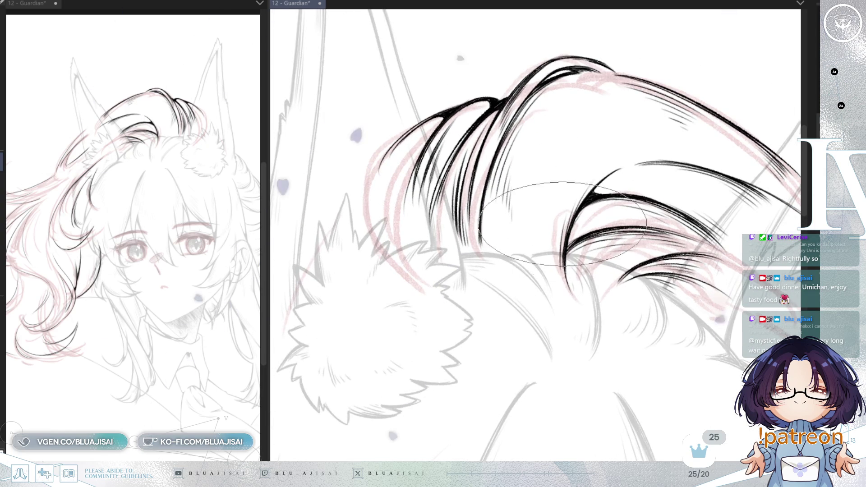
mouse_move(586, 211)
mouse_down()
mouse_move(642, 116)
mouse_move(677, 87)
mouse_up()
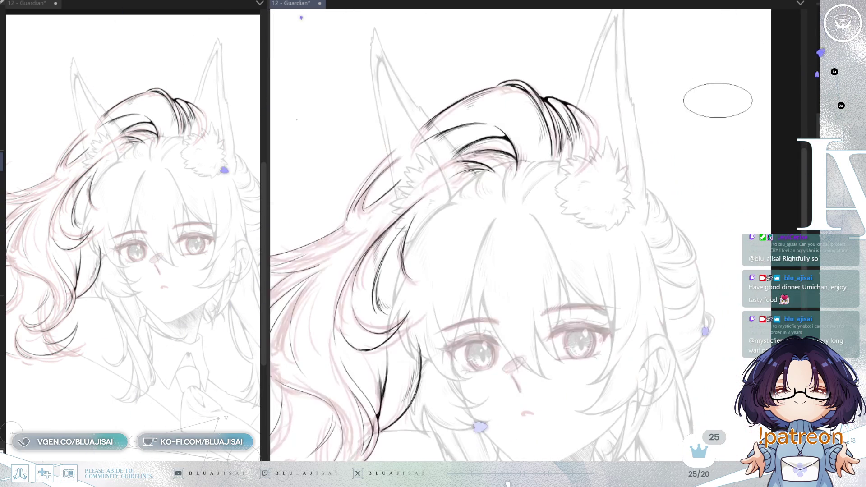
- Add thin black hatch strokes where the V-shaped strands meet beside the ear
drag(498, 229, 426, 211)
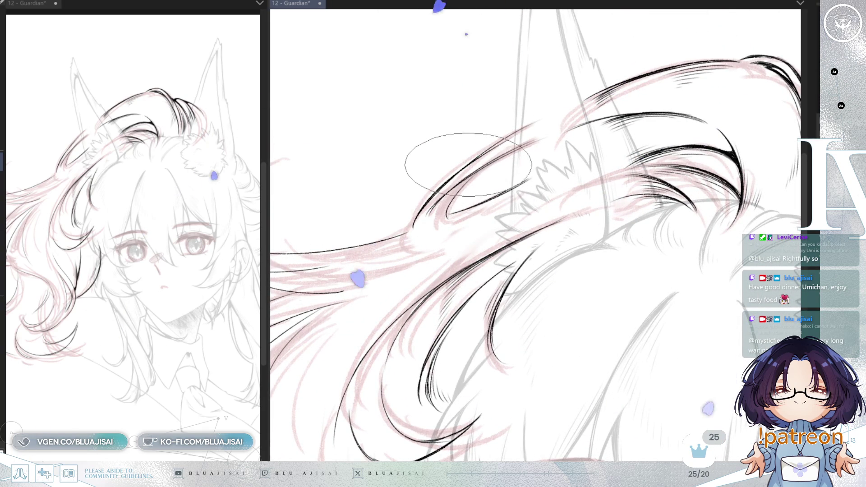
key(-)
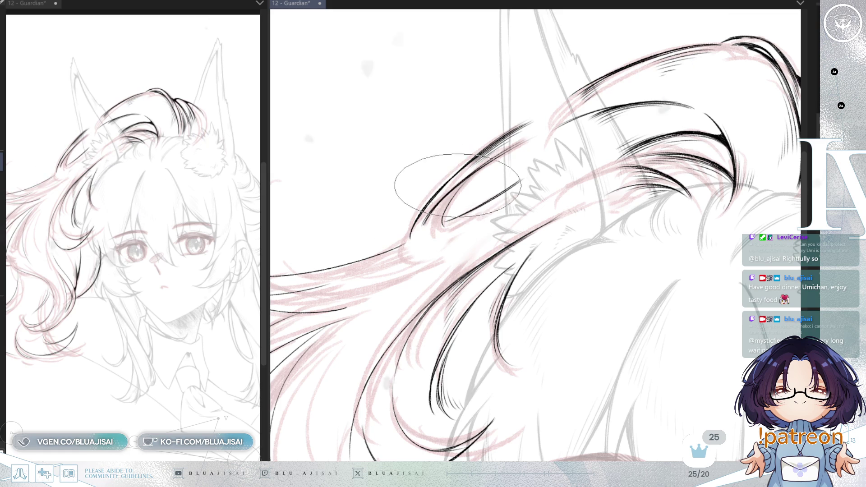
key(-)
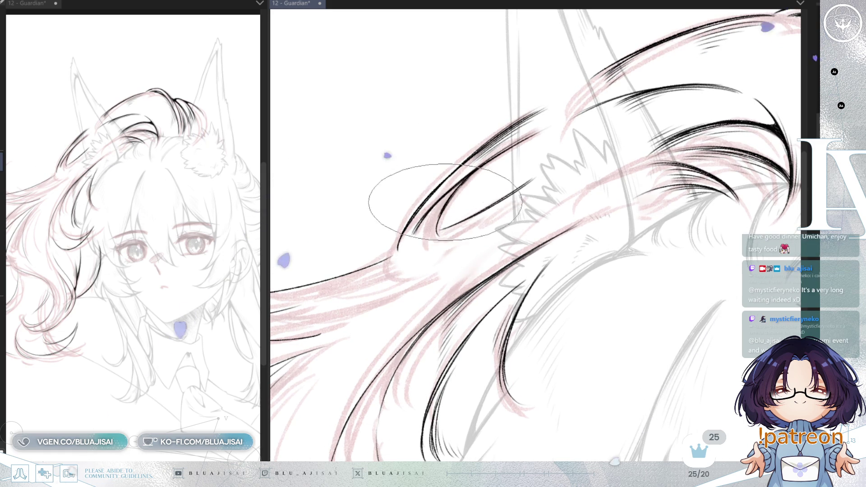
key(-)
key(-)
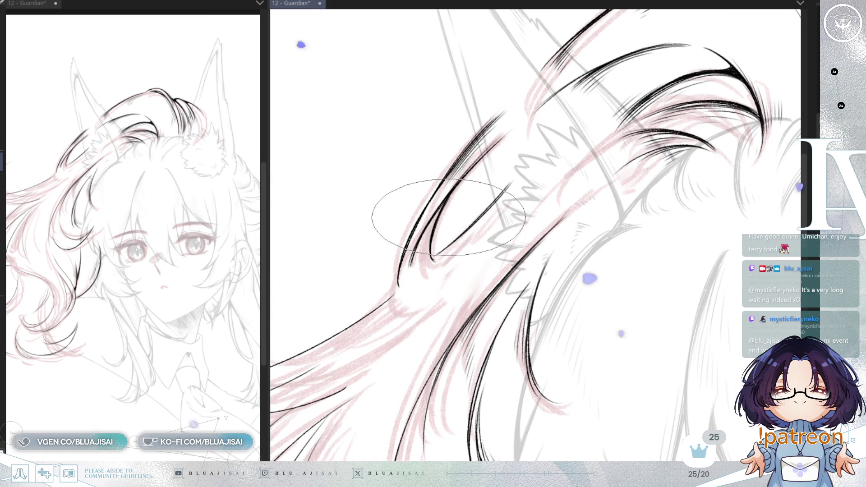
drag(448, 218, 425, 296)
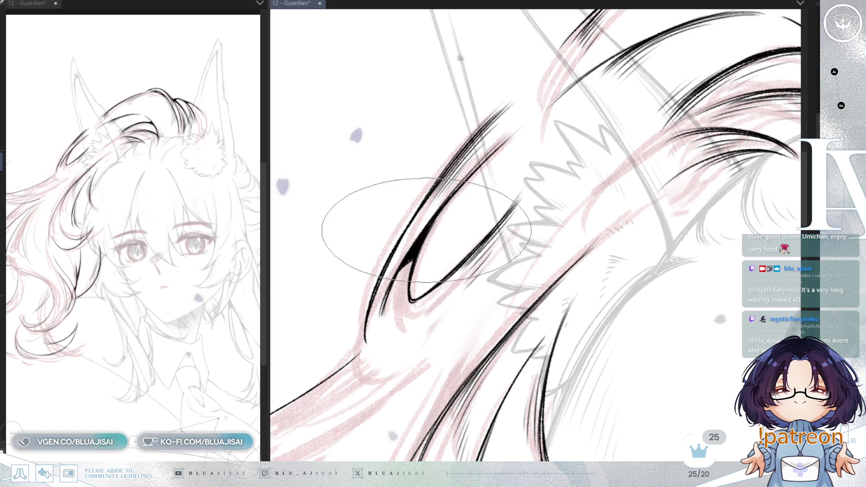
drag(409, 284, 379, 315)
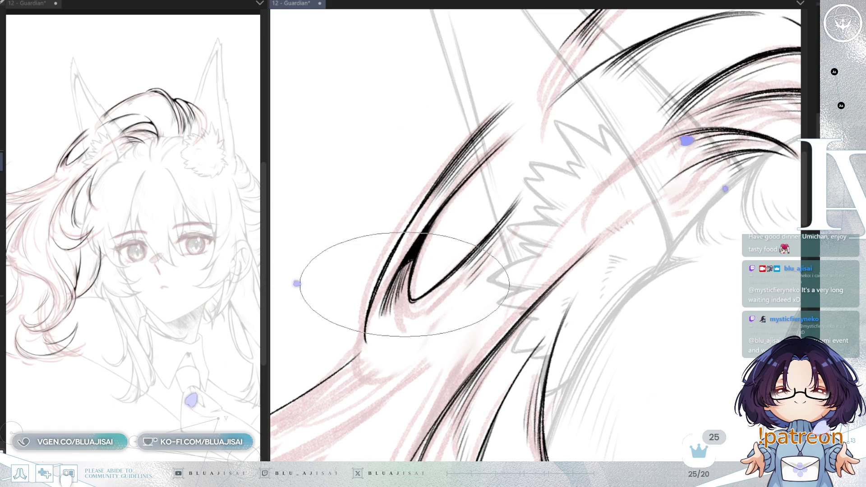
drag(402, 274, 619, 224)
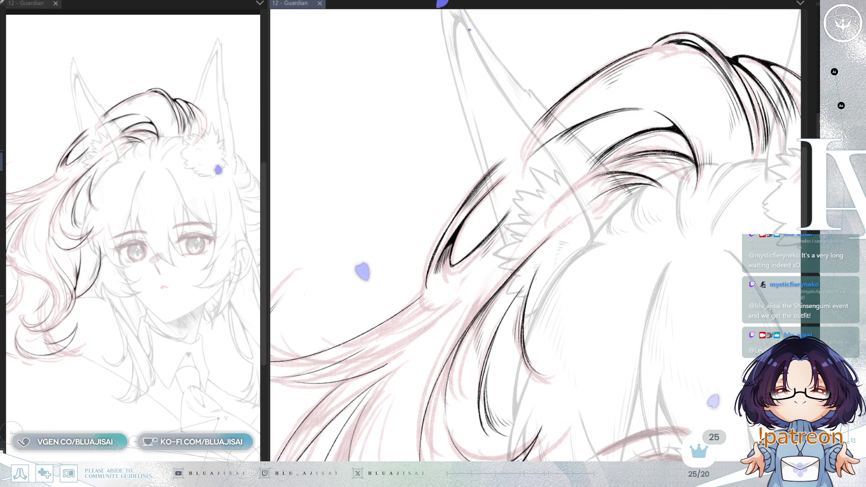
- Rotate the canvas step by step around the lower flowing hair, then reset it upright
key(asciicircum)
key(asciicircum)
key(asciicircum)
mouse_move(522, 336)
mouse_down()
mouse_move(565, 252)
mouse_move(647, 203)
mouse_move(572, 230)
mouse_up()
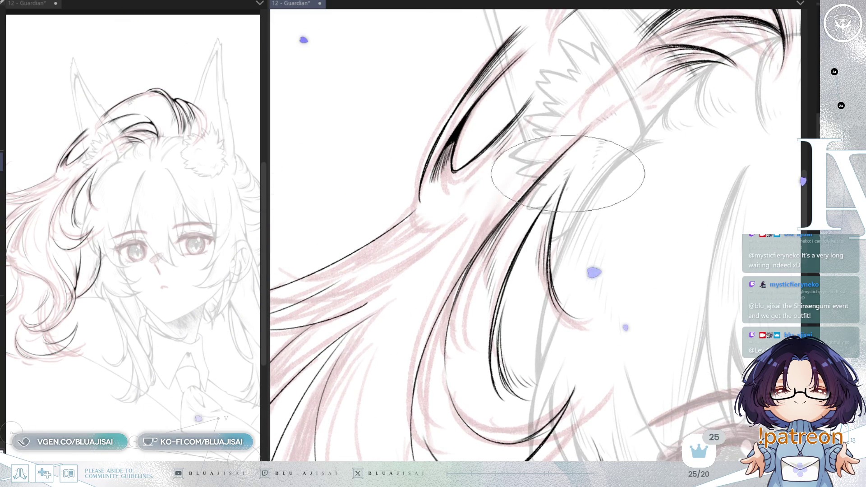
scroll(582, 202, down, 3)
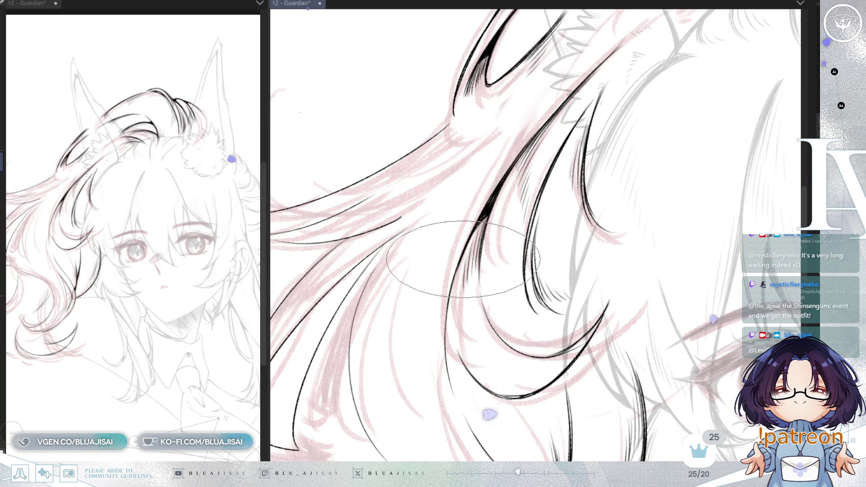
key(asciicircum)
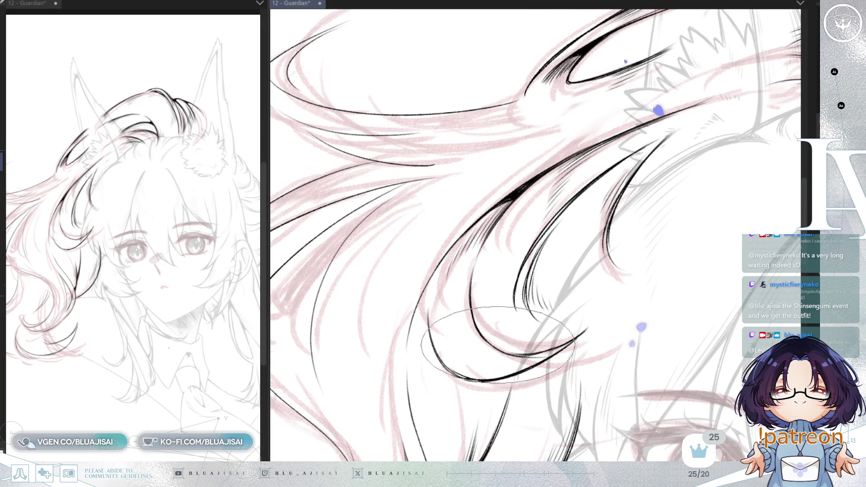
key(asciicircum)
key(asciicircum)
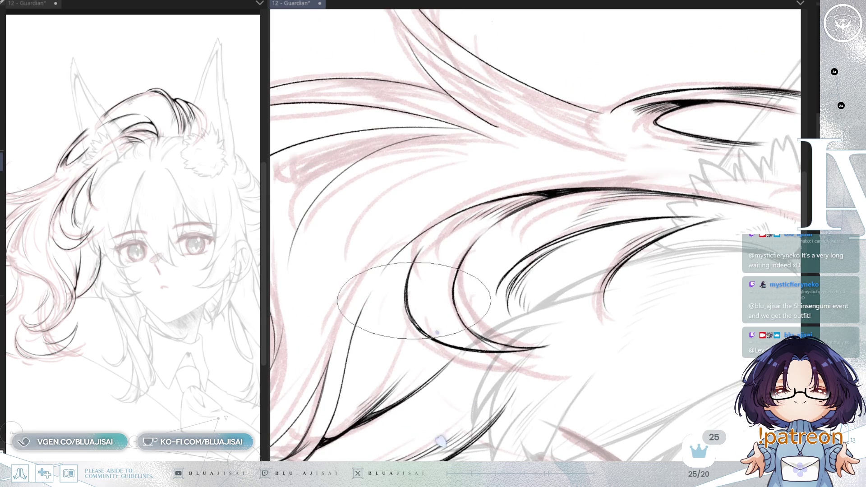
key(asciicircum)
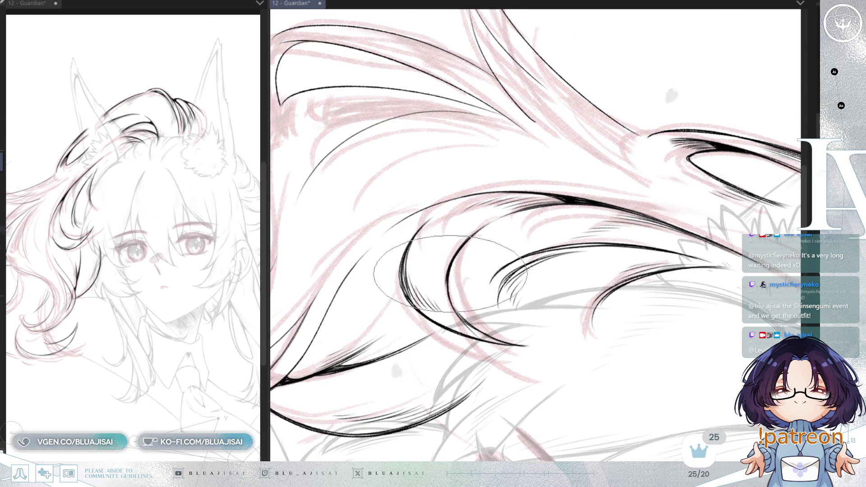
key(asciicircum)
key(asciicircum)
key(asciicircum)
key(asciicircum)
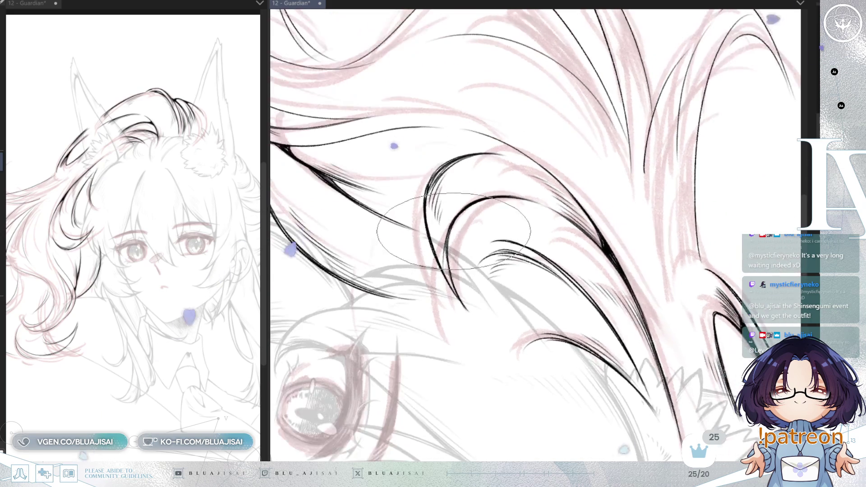
key(asciicircum)
key(asciicircum)
key(asciicircum)
key(asciicircum)
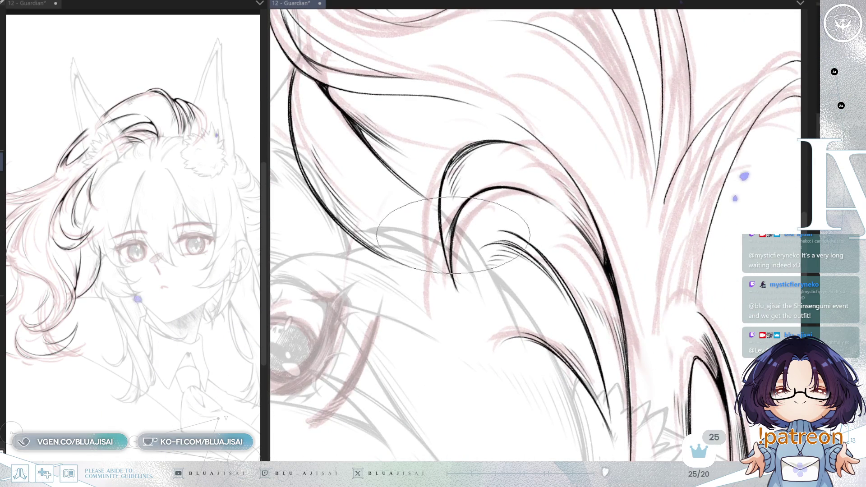
key(asciicircum)
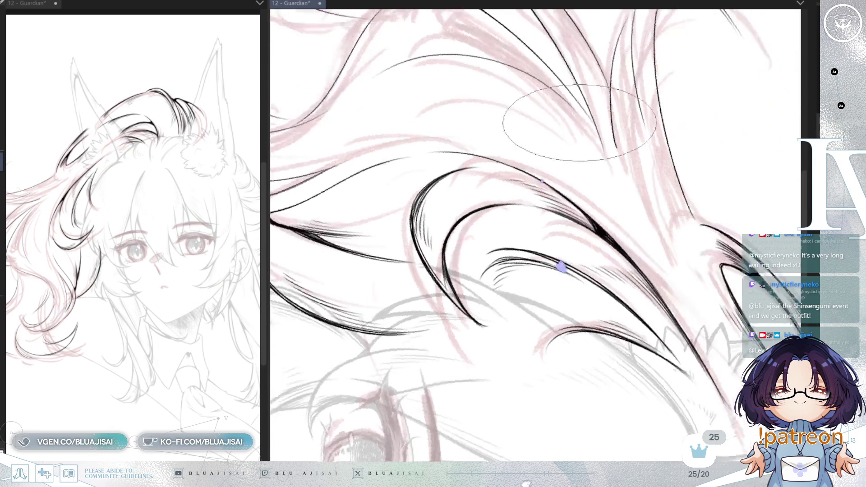
key(asciicircum)
key(asciicircum)
key(asciicircum)
key(asciicircum)
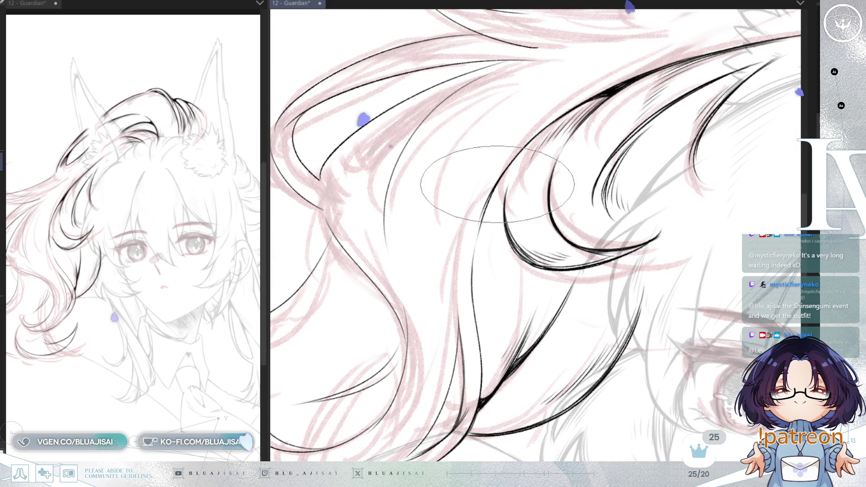
key(asciicircum)
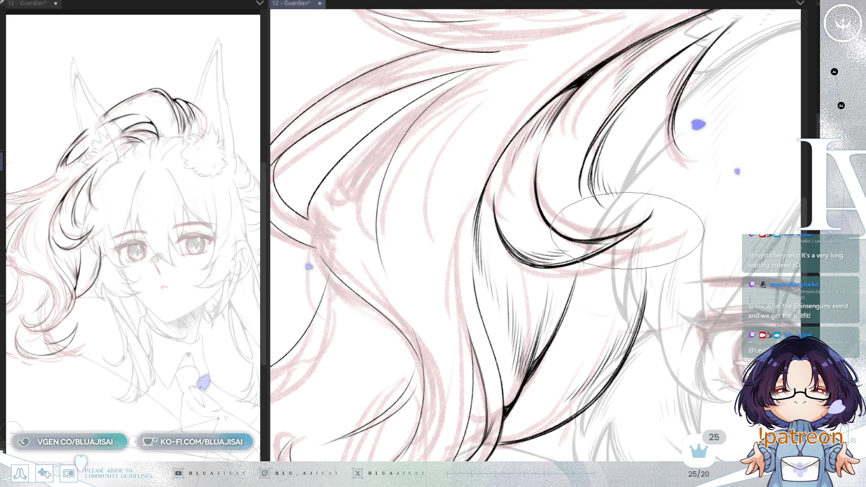
key(asciicircum)
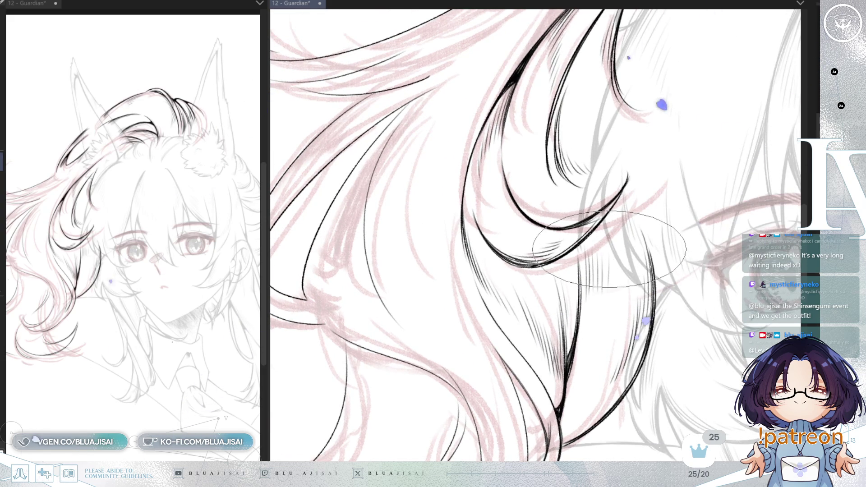
key(asciicircum)
key(minus)
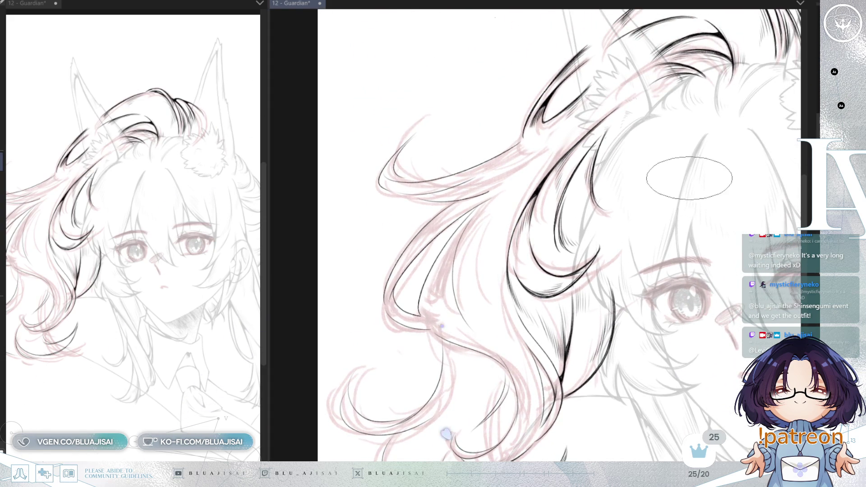
scroll(648, 205, up, 3)
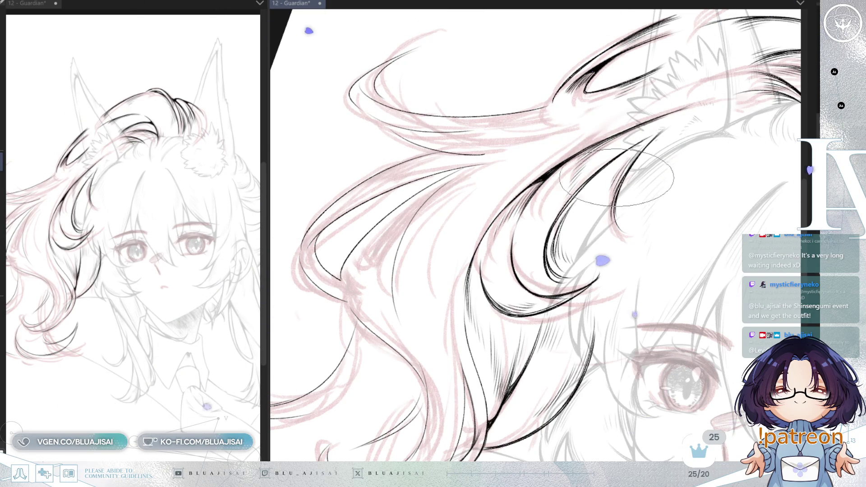
scroll(615, 196, up, 1)
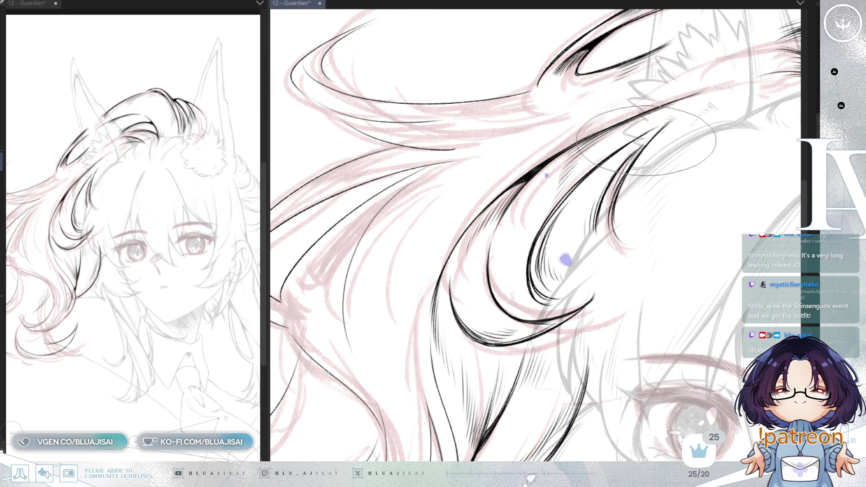
- Hatch along the lower hair lines, connect the upper curve to the vertical stroke, and save
drag(606, 197, 575, 196)
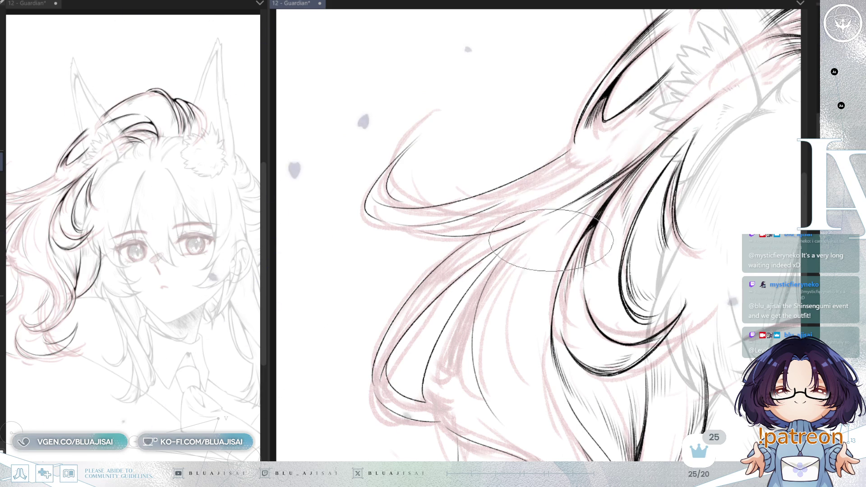
mouse_move(545, 291)
mouse_down()
mouse_move(660, 169)
mouse_move(648, 168)
mouse_up()
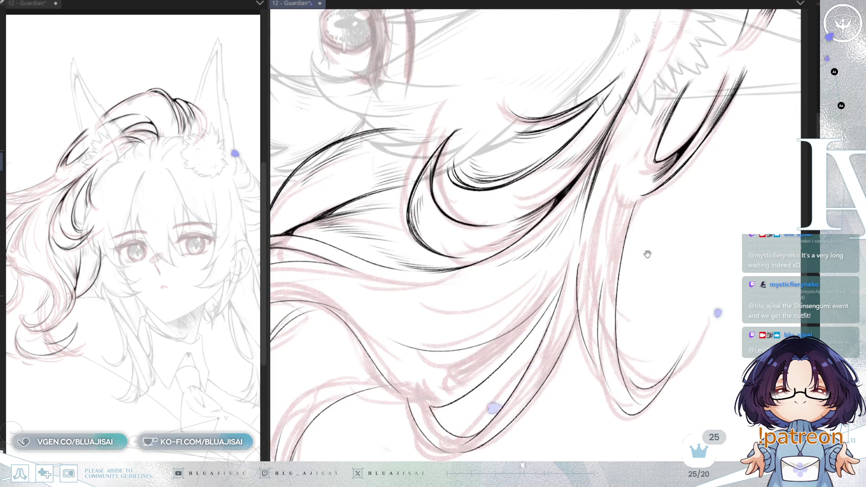
drag(644, 249, 568, 200)
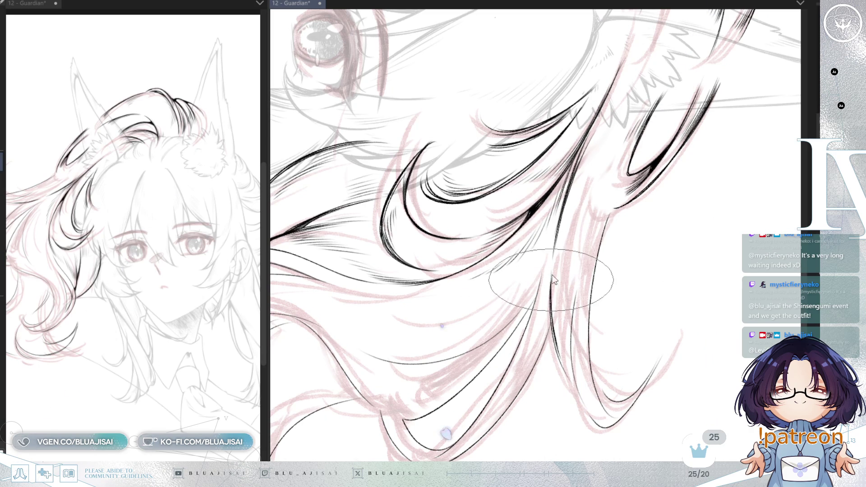
mouse_move(561, 359)
mouse_down()
mouse_move(547, 344)
mouse_move(622, 257)
mouse_move(522, 212)
mouse_move(511, 281)
mouse_up()
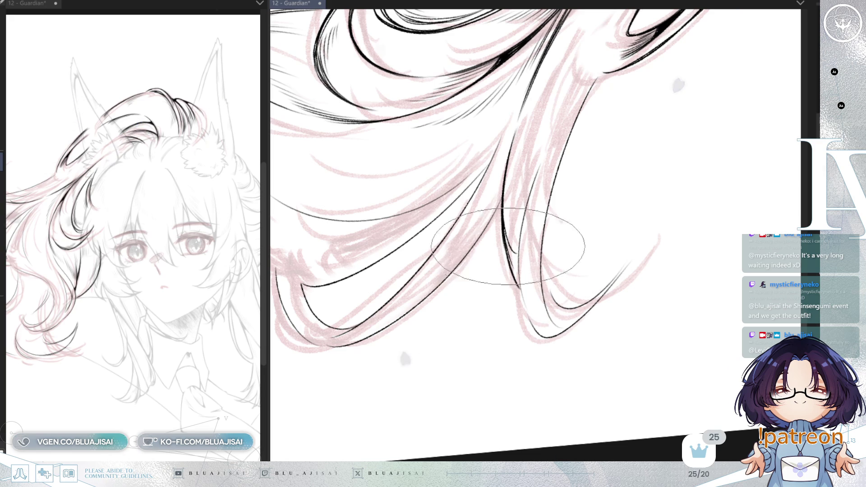
drag(505, 235, 518, 244)
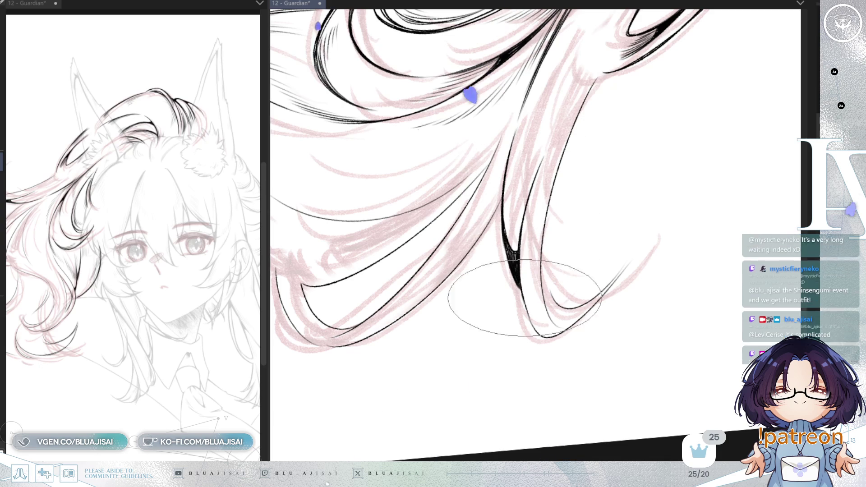
drag(522, 250, 538, 313)
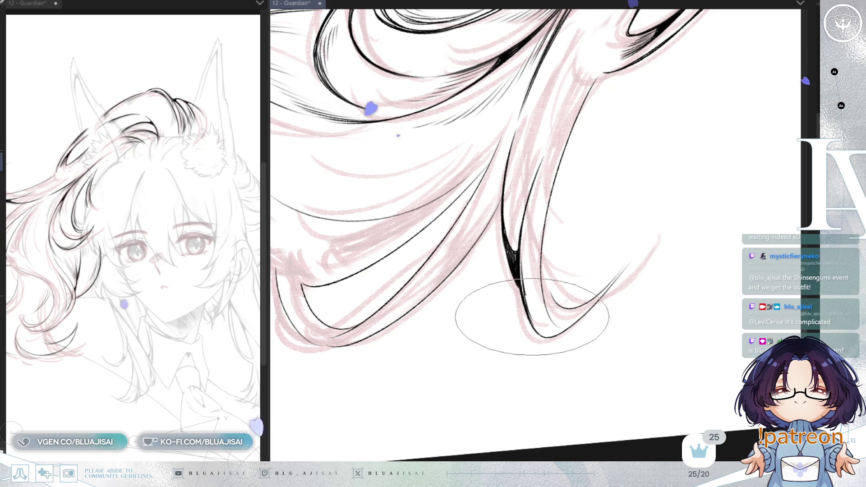
drag(550, 180, 570, 281)
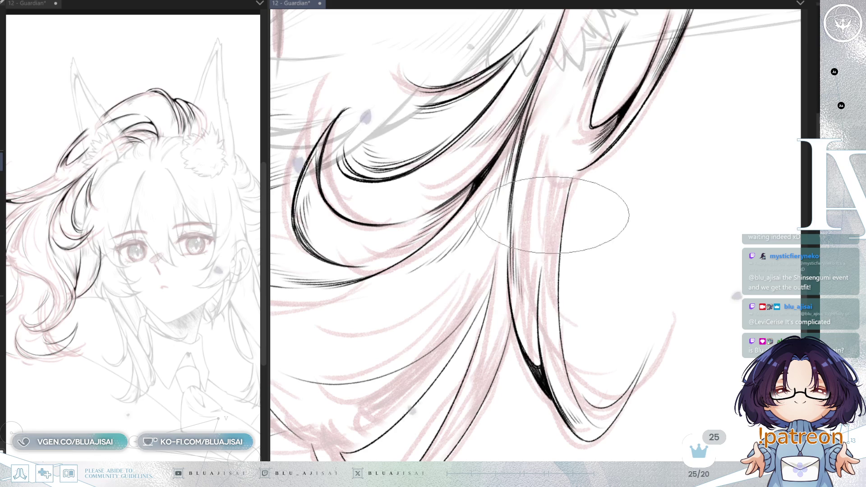
drag(576, 167, 568, 210)
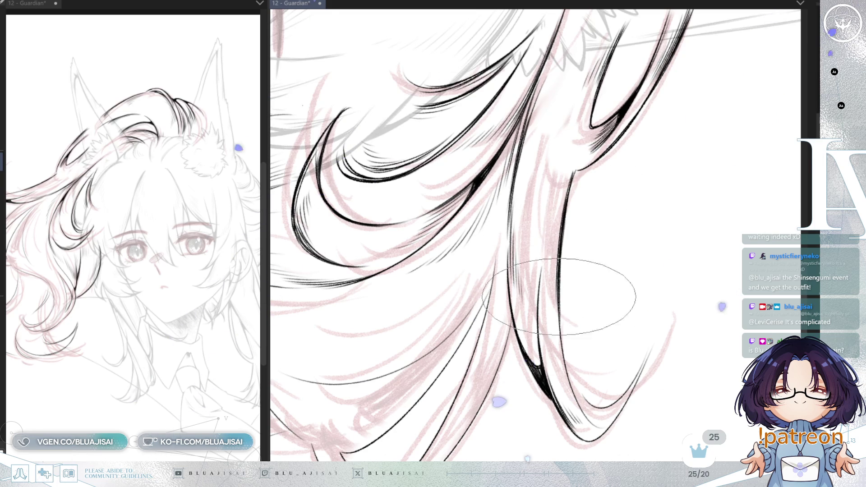
mouse_move(578, 406)
mouse_down()
mouse_move(567, 250)
mouse_move(457, 420)
mouse_up()
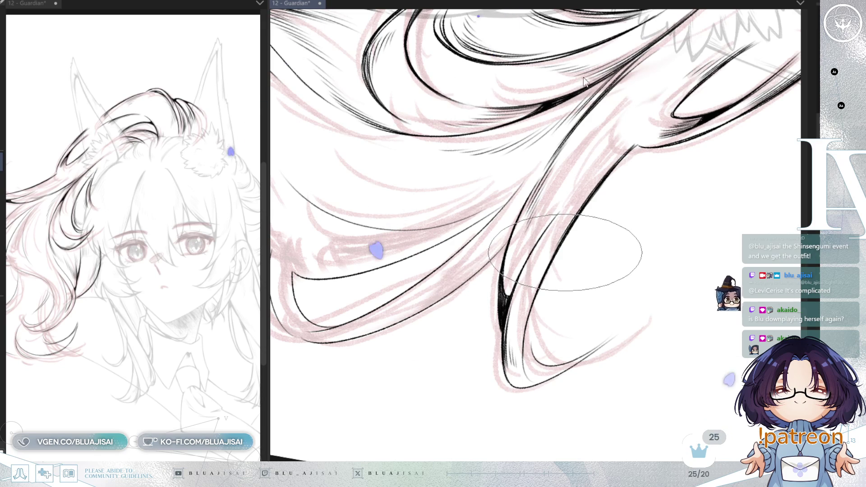
key(ctrl+s)
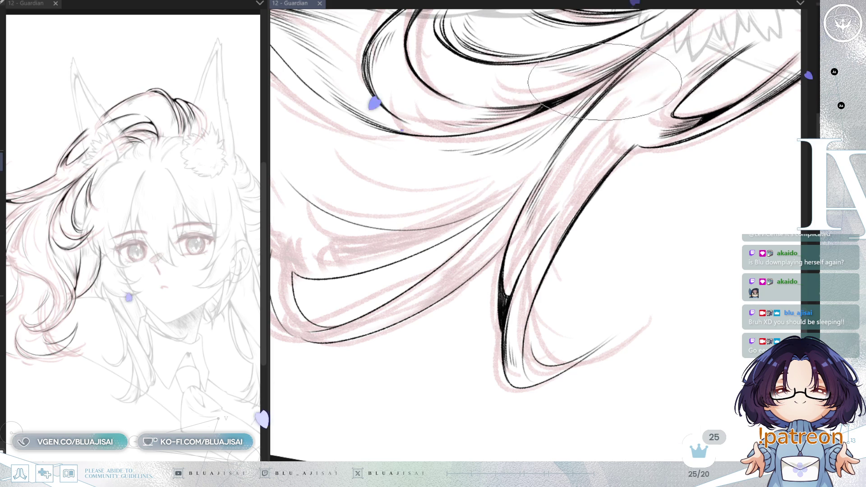
scroll(562, 149, down, 2)
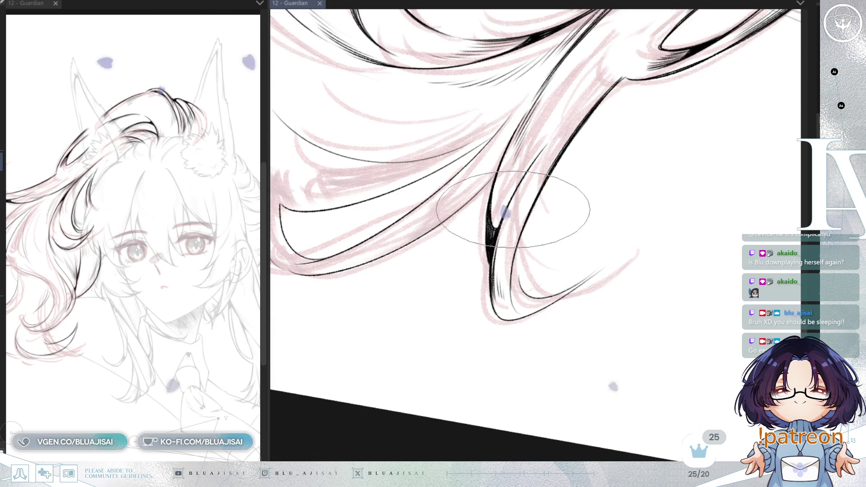
- Ink extra thin strand lines on the curling hair tip, rotating the canvas between strokes
drag(493, 230, 496, 222)
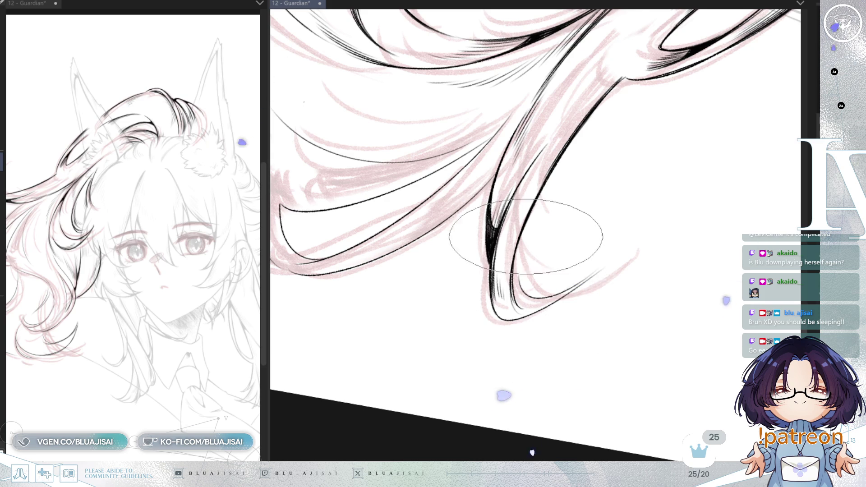
key(End)
key(End)
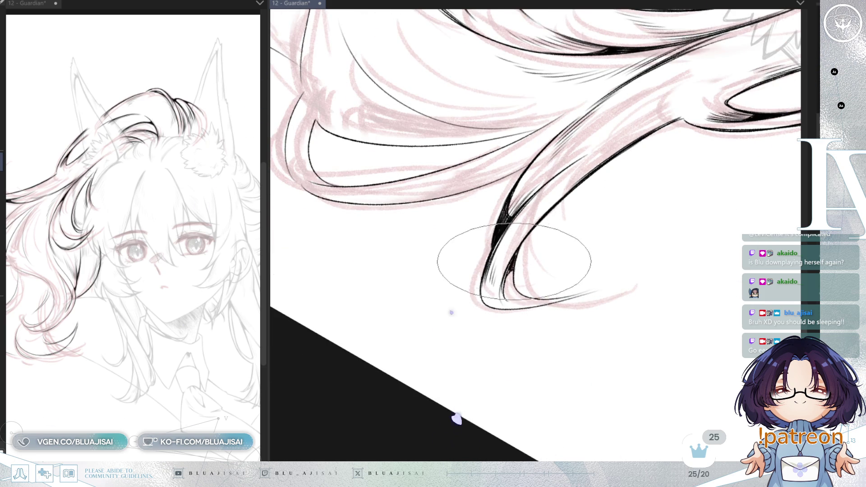
key(Home)
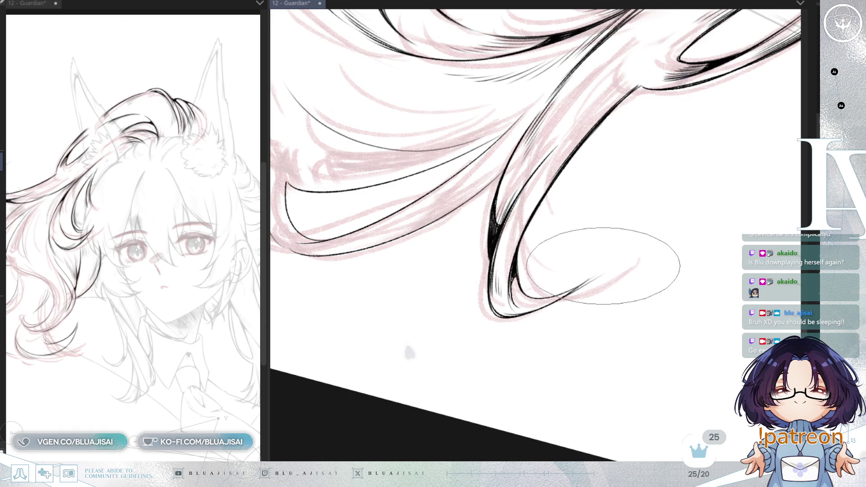
mouse_move(600, 252)
mouse_down()
mouse_move(574, 257)
mouse_move(516, 239)
mouse_up()
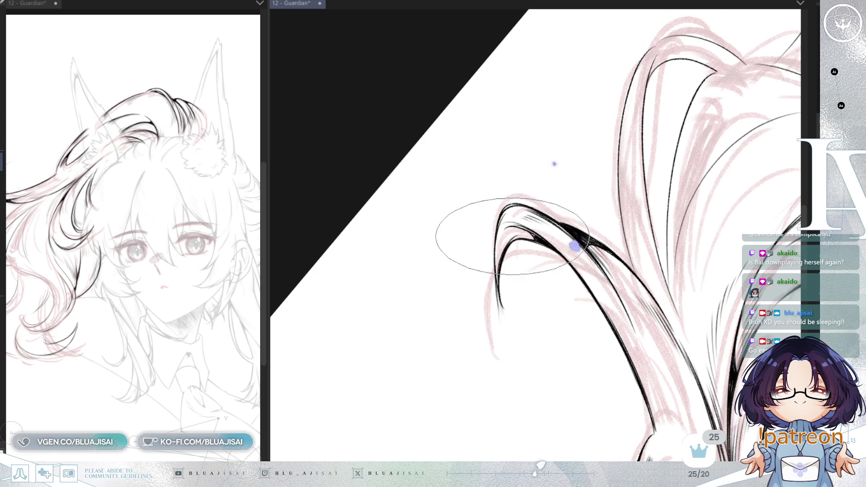
mouse_move(573, 193)
mouse_down()
mouse_move(616, 129)
mouse_move(642, 141)
mouse_move(576, 215)
mouse_move(627, 170)
mouse_move(516, 249)
mouse_up()
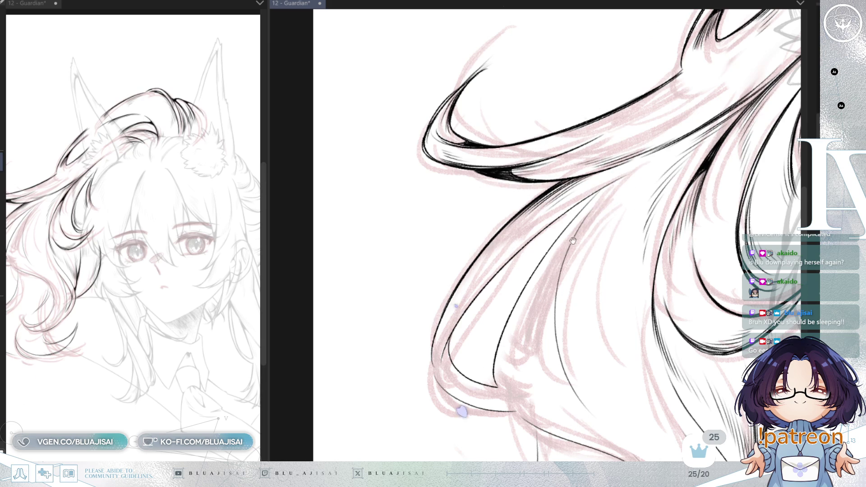
- Ink a few new dark tapered strands through the lower flowing hair locks
drag(568, 229, 555, 220)
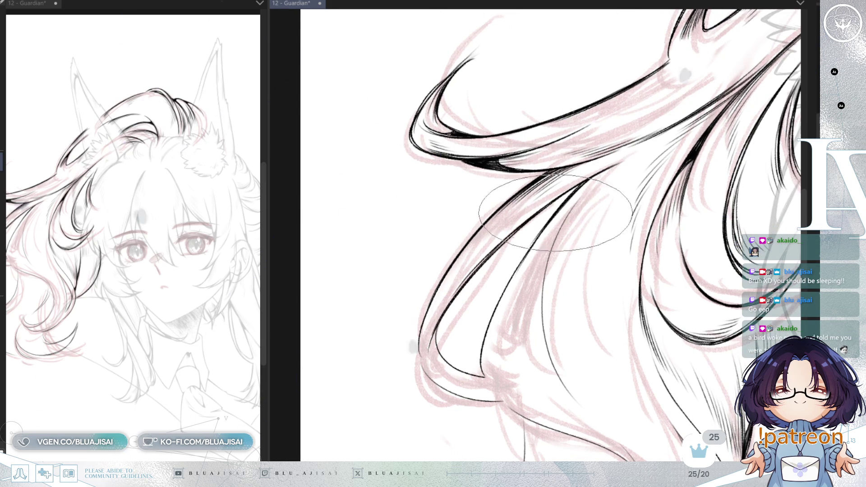
drag(503, 290, 509, 318)
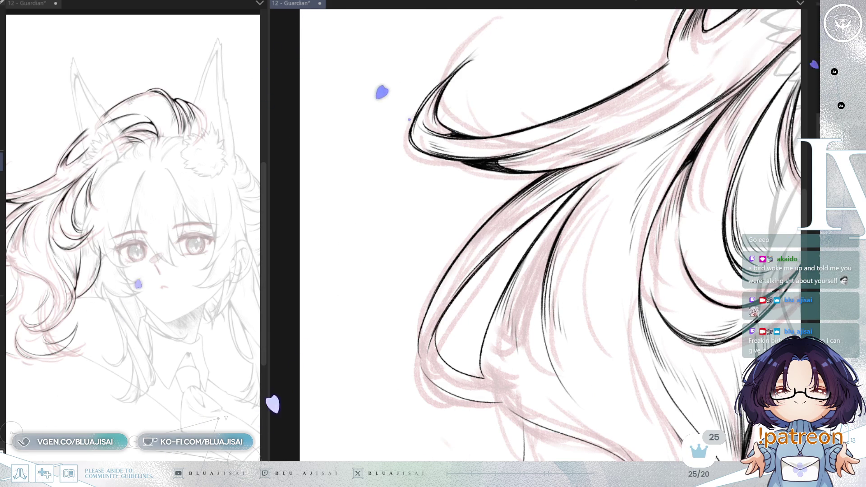
drag(618, 39, 561, 177)
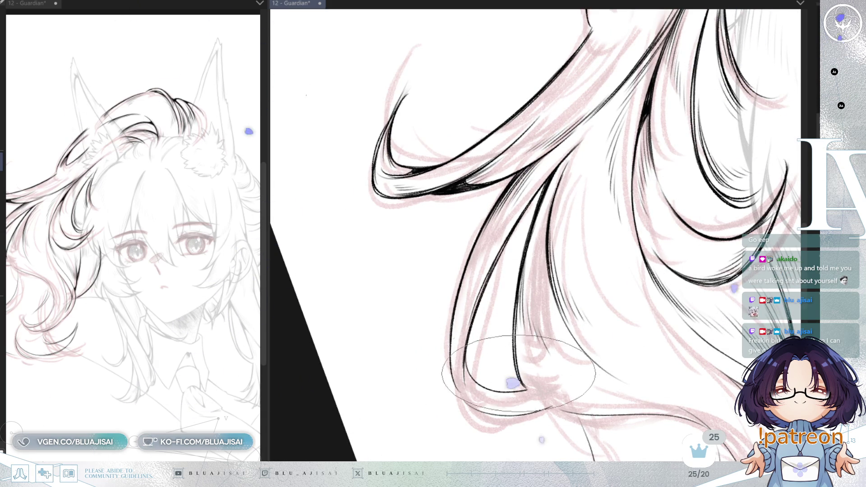
drag(515, 362, 397, 283)
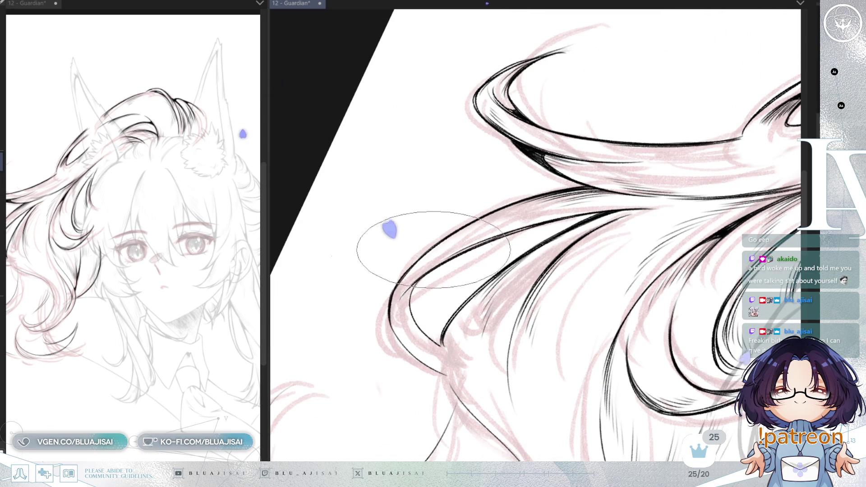
- Rotate and shift the canvas along the hair to reach the unfinished strand strokes
drag(402, 278, 446, 220)
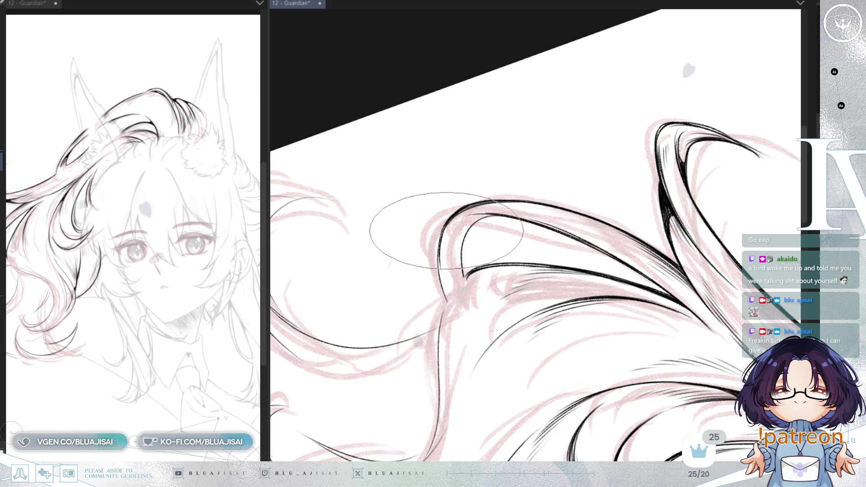
drag(435, 289, 498, 206)
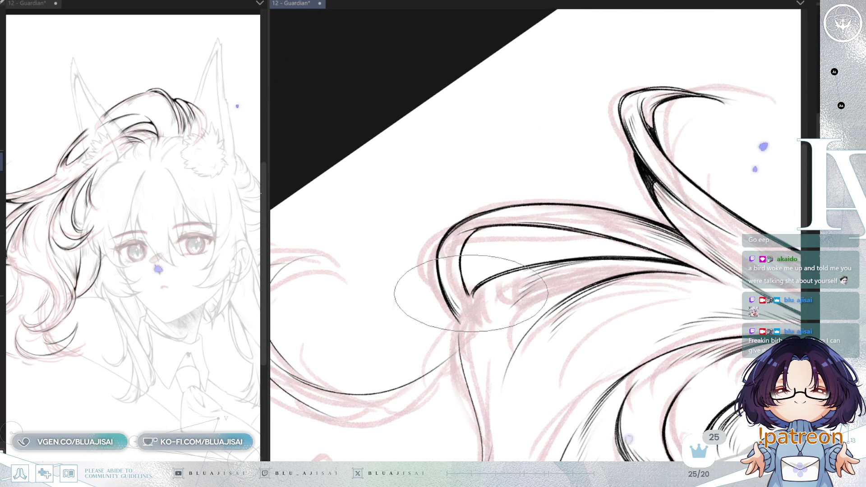
drag(478, 229, 522, 152)
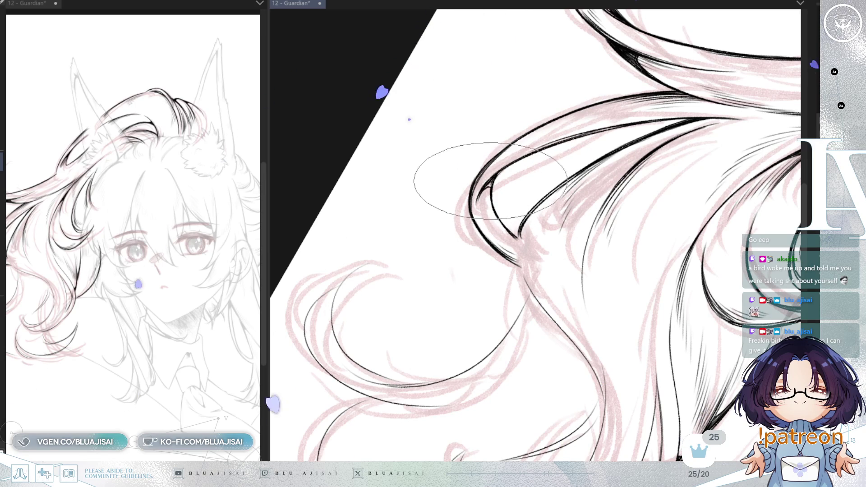
key(minus)
key(minus)
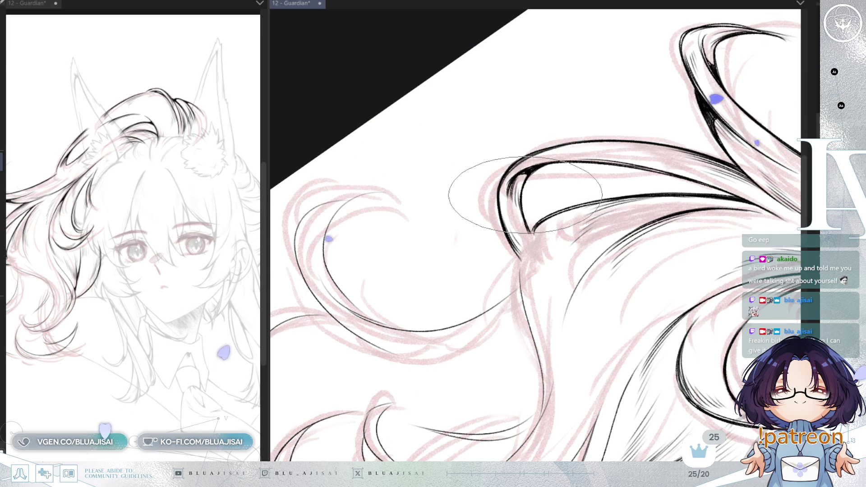
drag(647, 207, 641, 173)
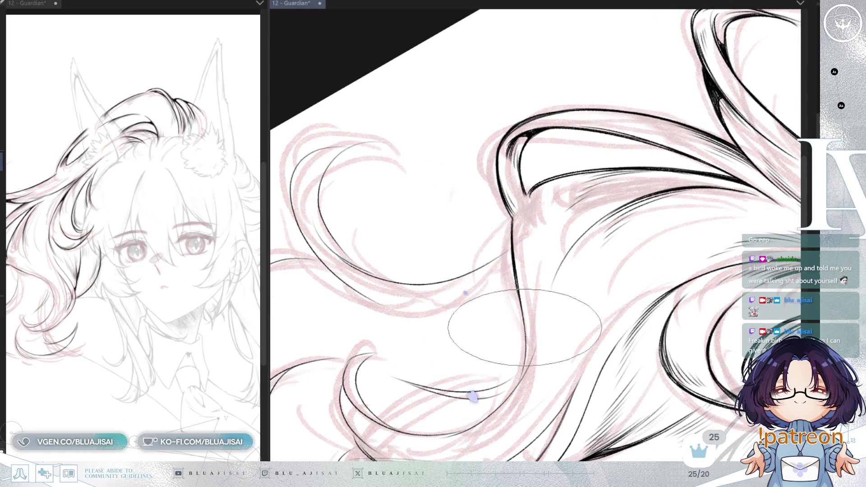
drag(523, 322, 504, 362)
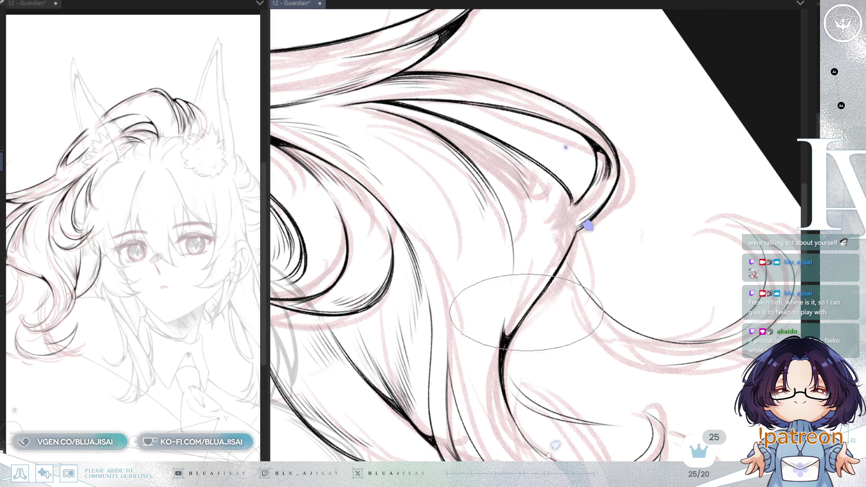
- Turn the canvas to stand the lower strands upright for inking their curves
drag(560, 238, 578, 213)
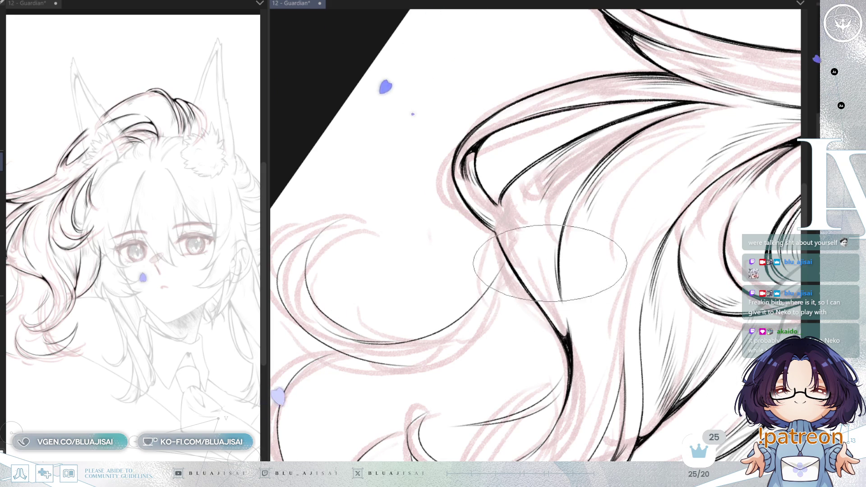
drag(549, 252, 558, 241)
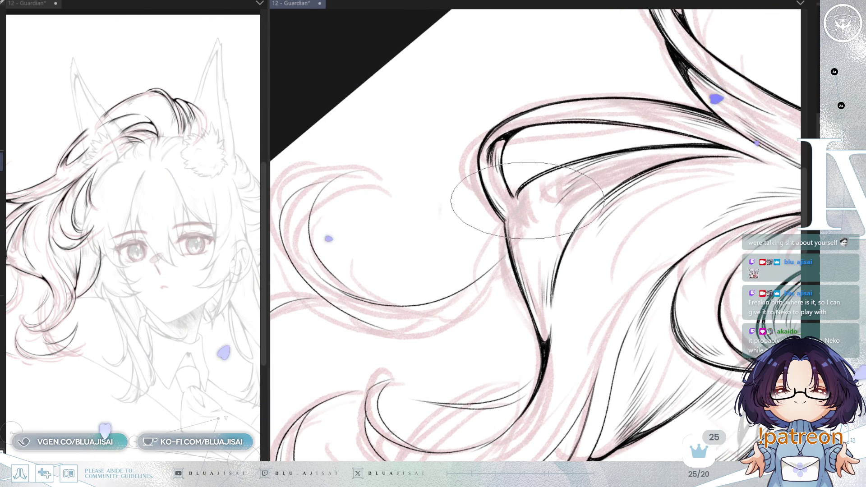
drag(516, 215, 580, 164)
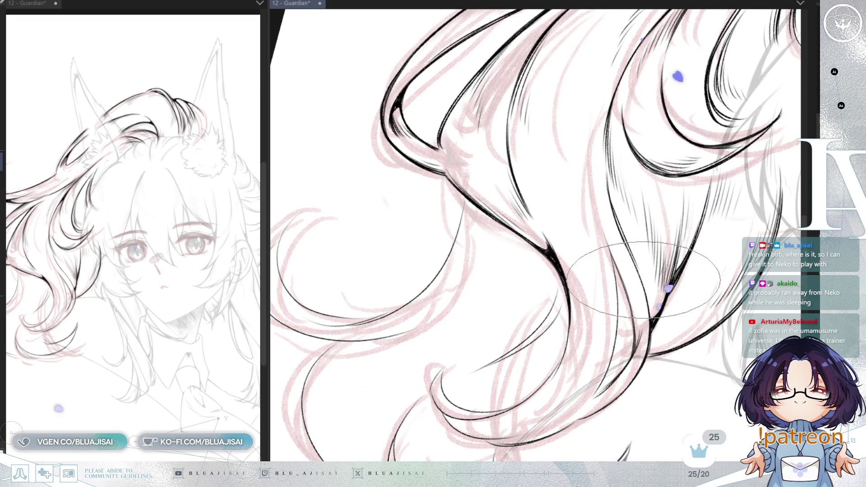
drag(643, 278, 564, 198)
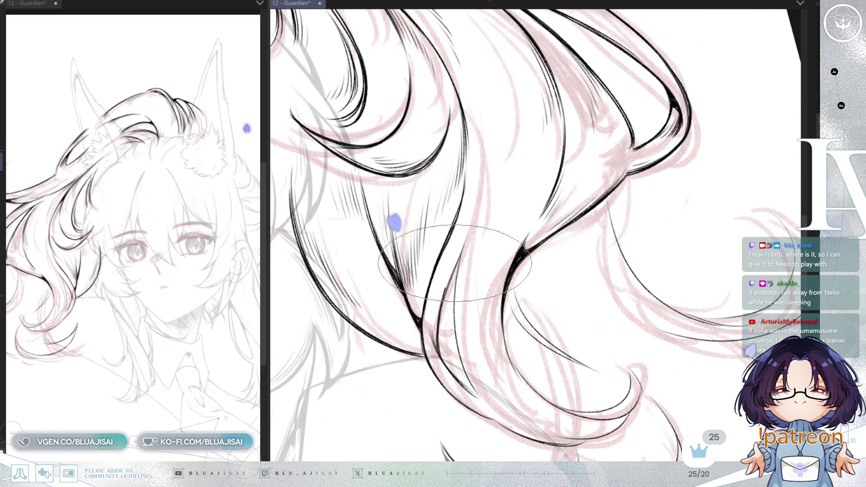
drag(436, 298, 501, 234)
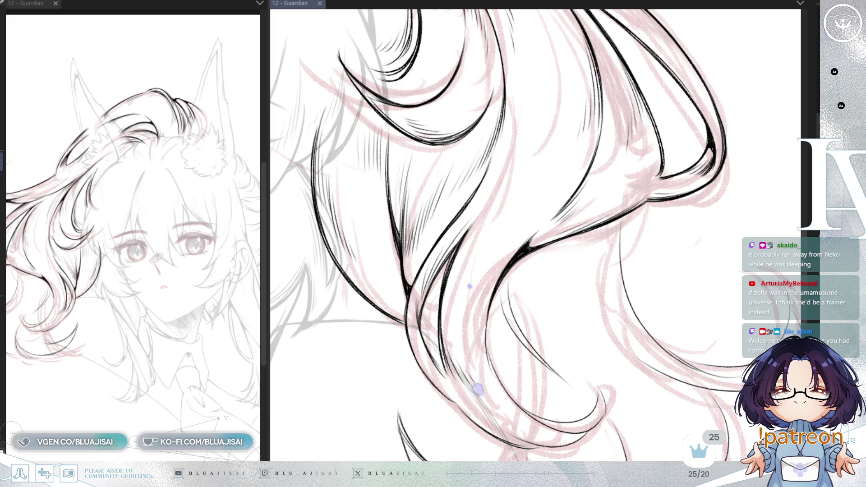
scroll(472, 372, up, 1)
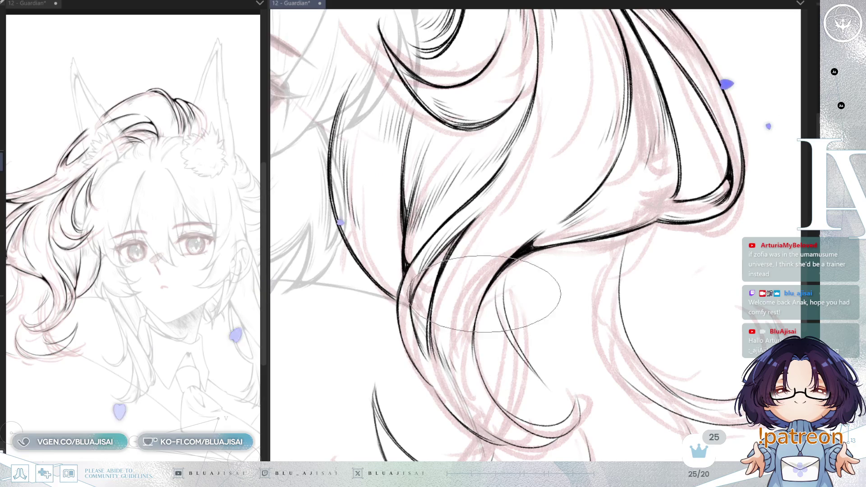
- Tilt and rotate the view to match each curling hair end while inking its bold curves
drag(472, 372, 468, 196)
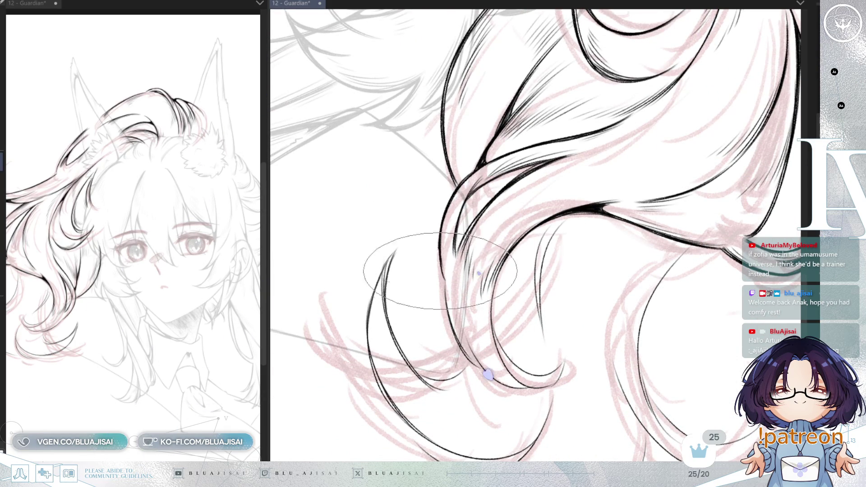
drag(450, 267, 440, 178)
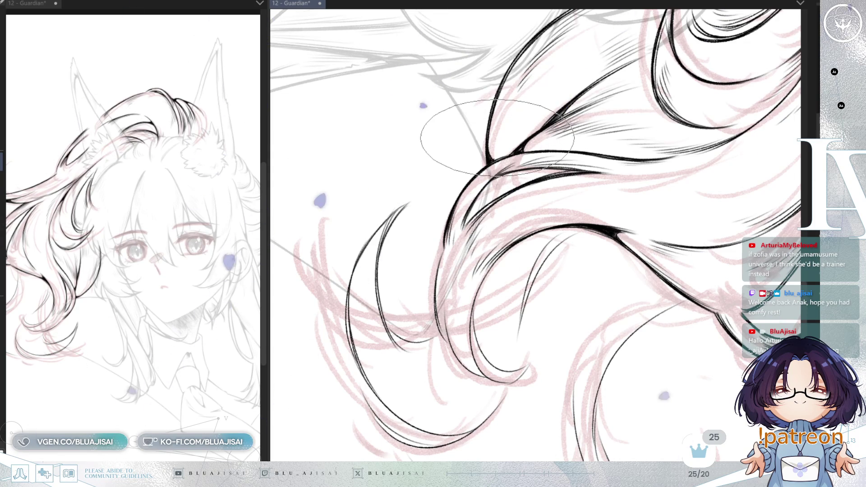
scroll(474, 163, down, 2)
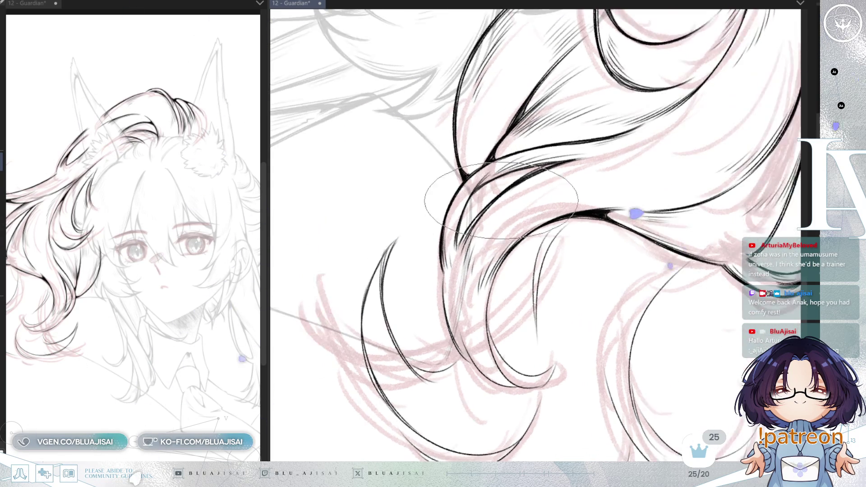
scroll(447, 204, down, 1)
drag(447, 278, 447, 223)
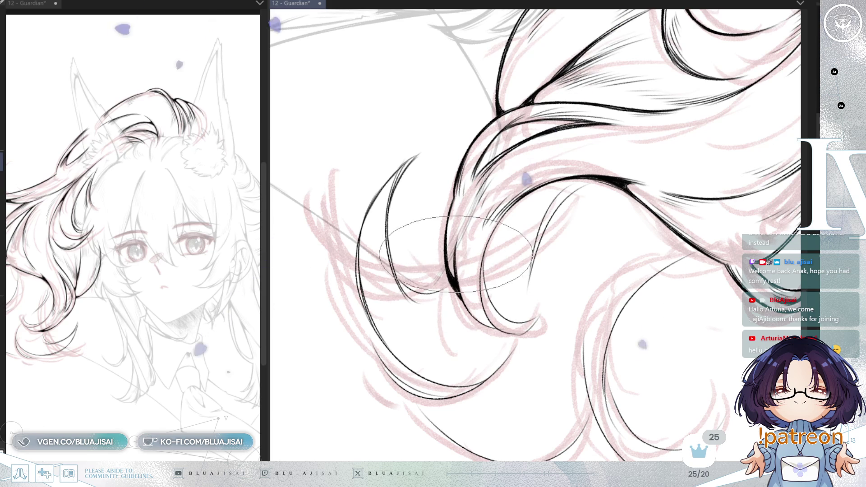
drag(460, 240, 518, 190)
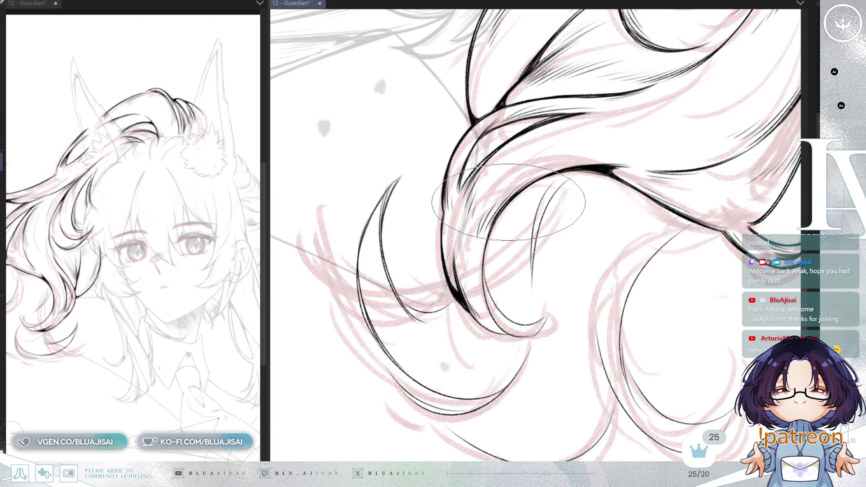
drag(491, 226, 495, 230)
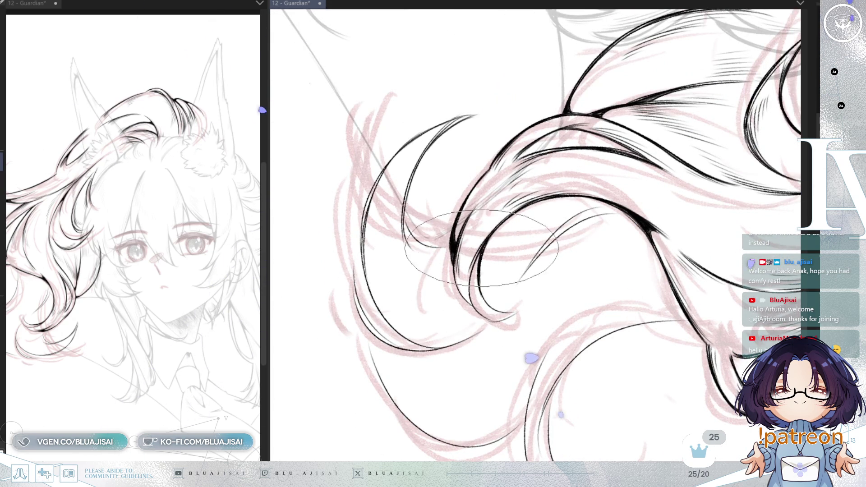
drag(478, 258, 469, 242)
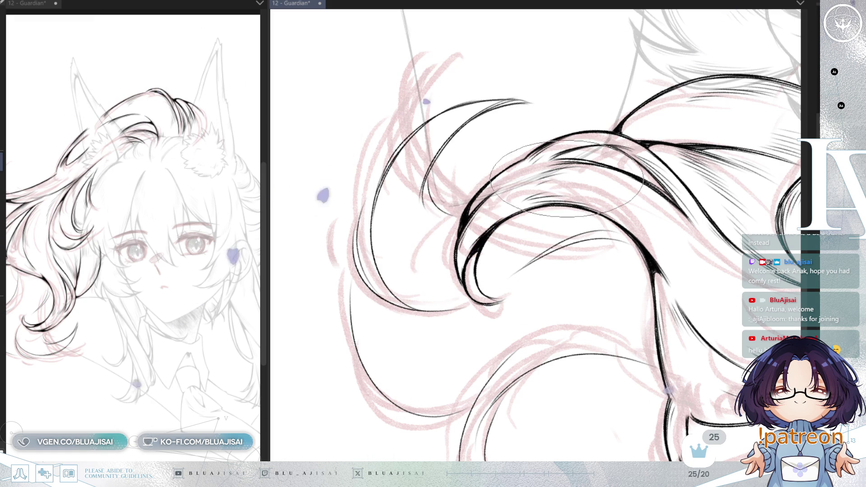
scroll(486, 238, up, 2)
- Move the view to the lower curled hair tips and turn the canvas to ink their ends
drag(680, 116, 578, 222)
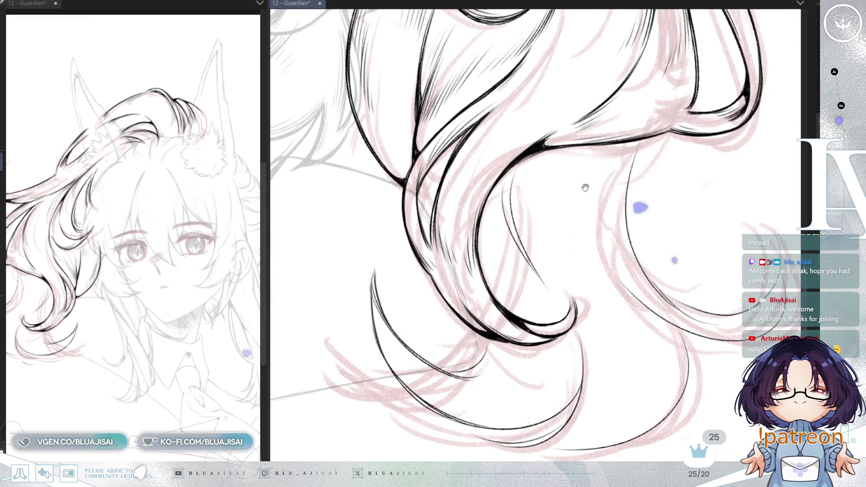
scroll(578, 220, down, 1)
drag(573, 216, 580, 249)
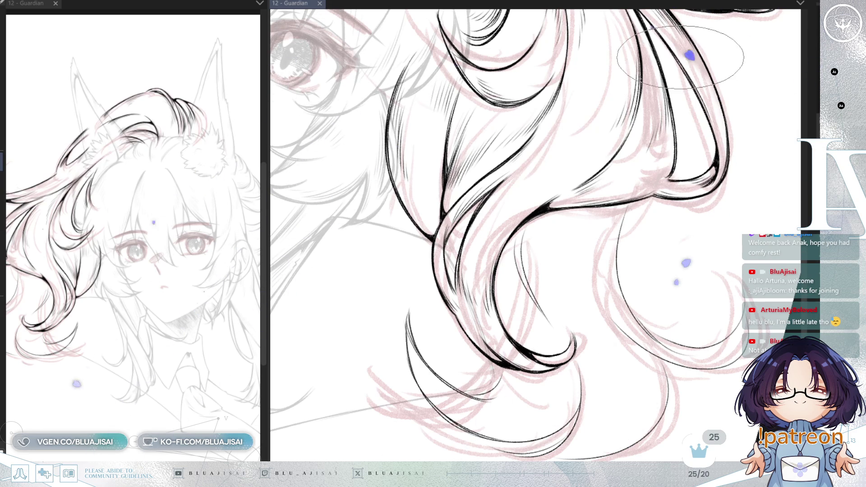
scroll(667, 111, up, 1)
scroll(509, 241, up, 1)
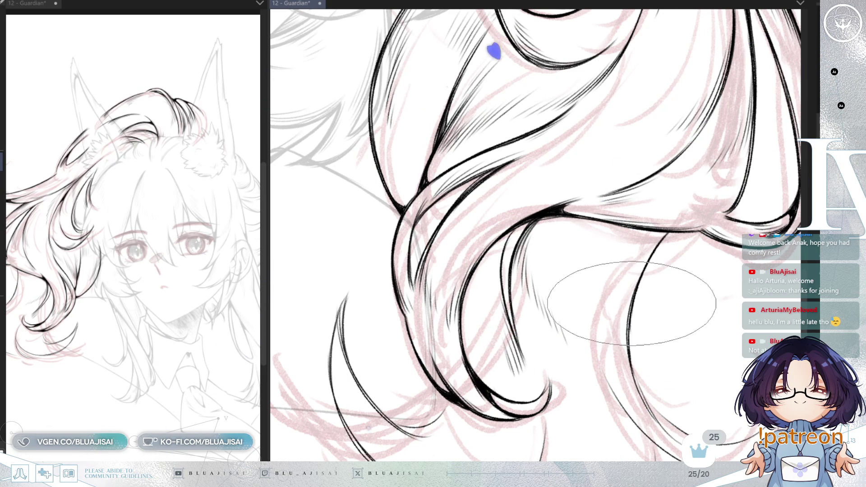
drag(636, 295, 574, 196)
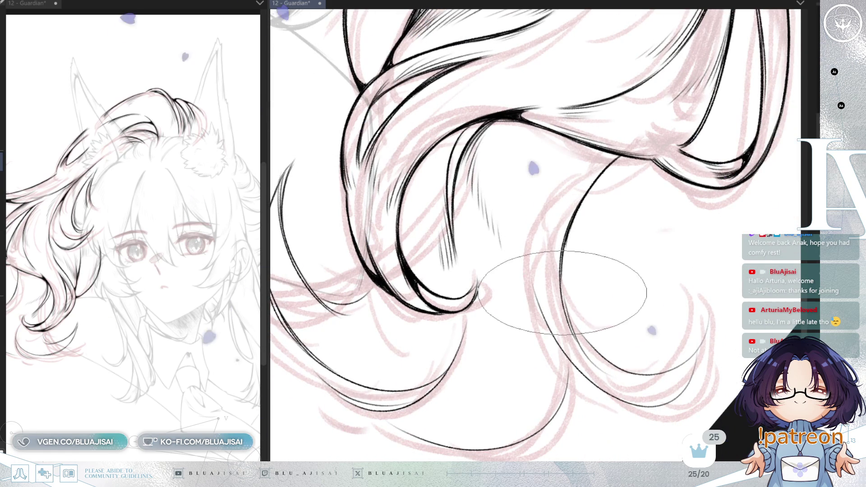
drag(562, 292, 549, 323)
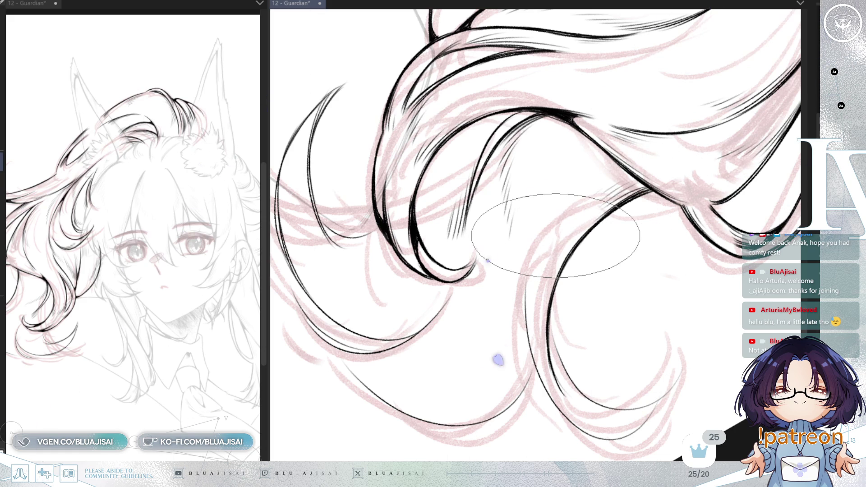
drag(555, 236, 475, 285)
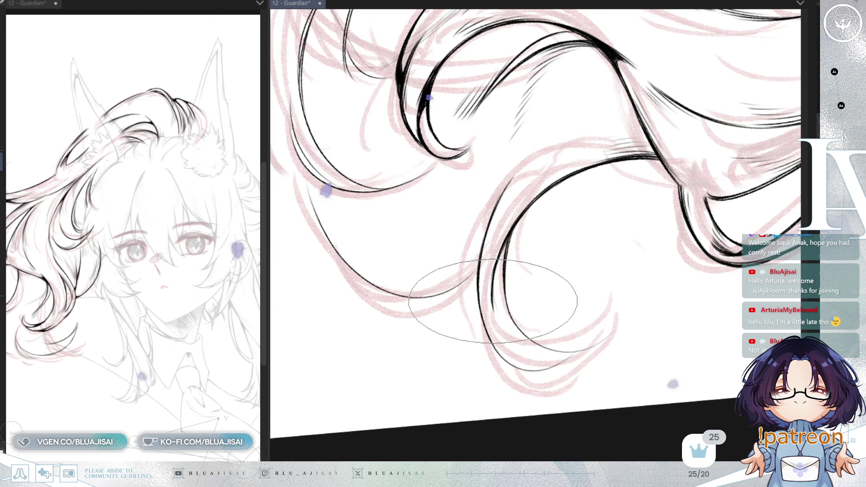
- Ink a thin line along a hair strand, then rotate the view onto another curl
drag(505, 244, 499, 288)
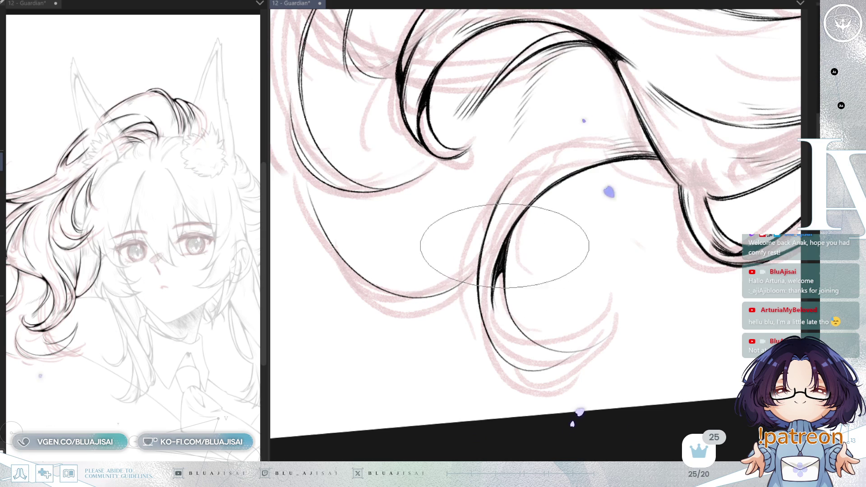
drag(503, 352, 440, 441)
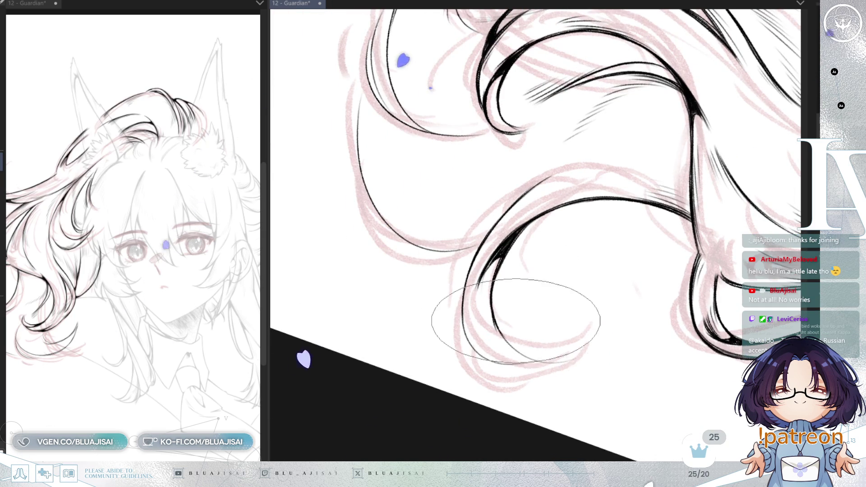
drag(493, 309, 469, 255)
mouse_move(454, 338)
mouse_down()
mouse_move(464, 271)
mouse_move(453, 228)
mouse_move(448, 305)
mouse_up()
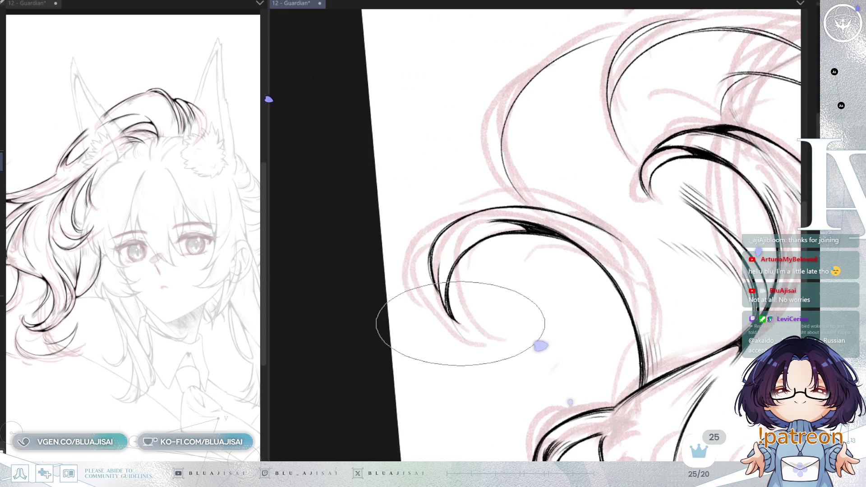
key(Delete)
key(Delete)
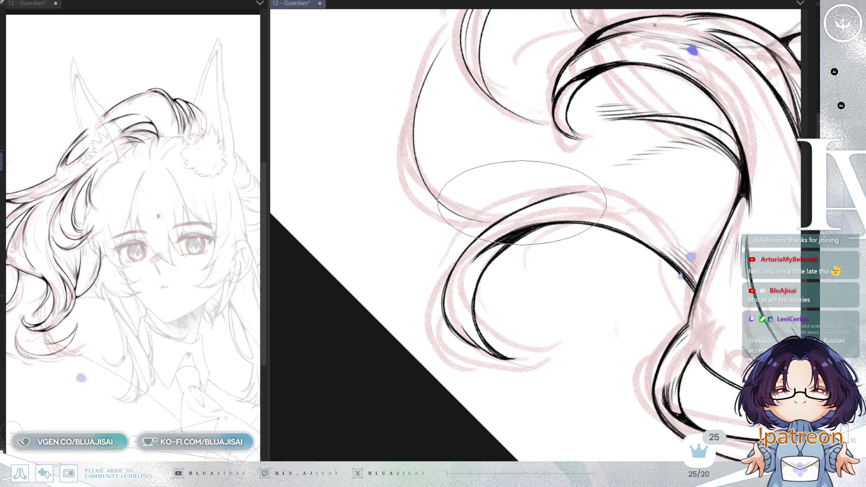
key(minus)
drag(546, 245, 562, 226)
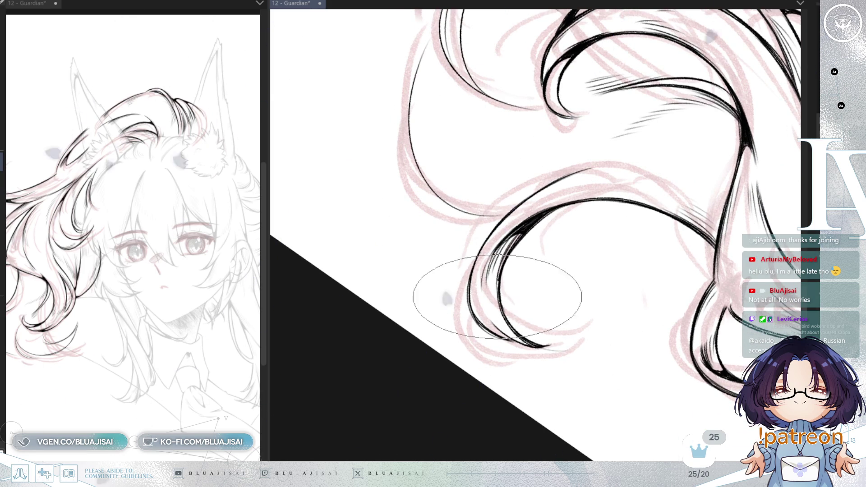
mouse_move(514, 250)
mouse_down()
mouse_move(605, 196)
mouse_move(623, 258)
mouse_up()
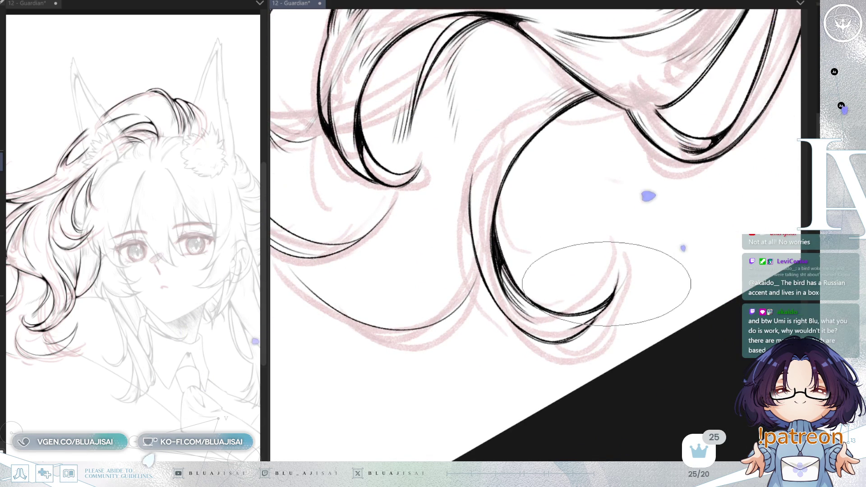
- Remove the stray vertical stroke, ink thin strand lines inside the hair loop, and save
key(asciicircum)
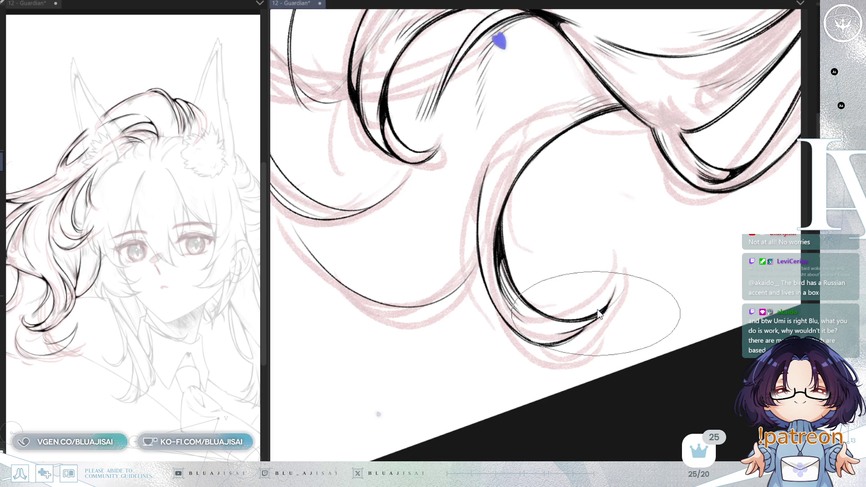
key(minus)
key(minus)
key(minus)
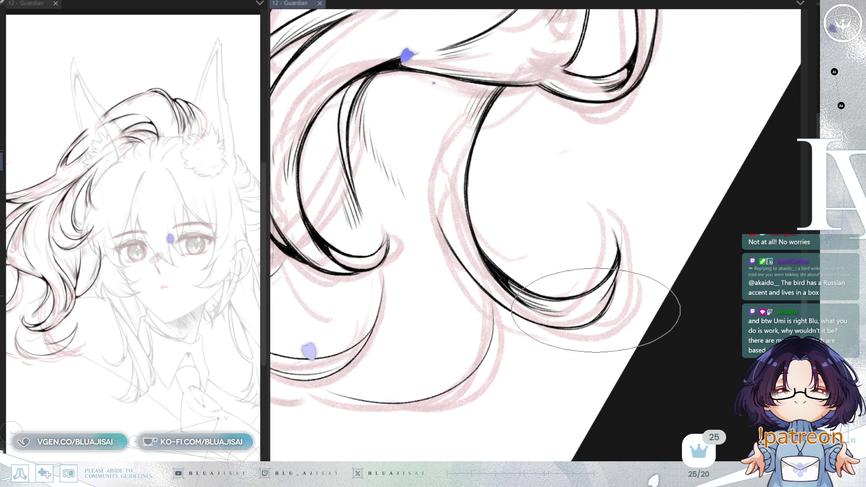
key(asciicircum)
key(asciicircum)
key(asciicircum)
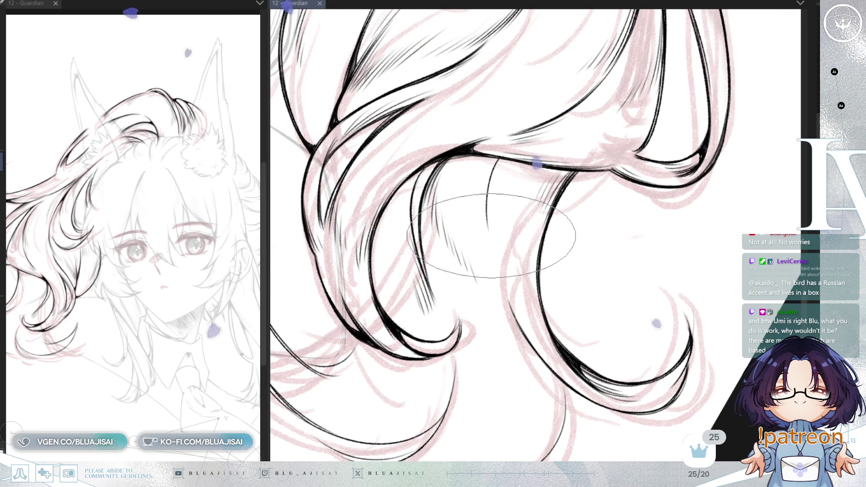
drag(488, 226, 498, 159)
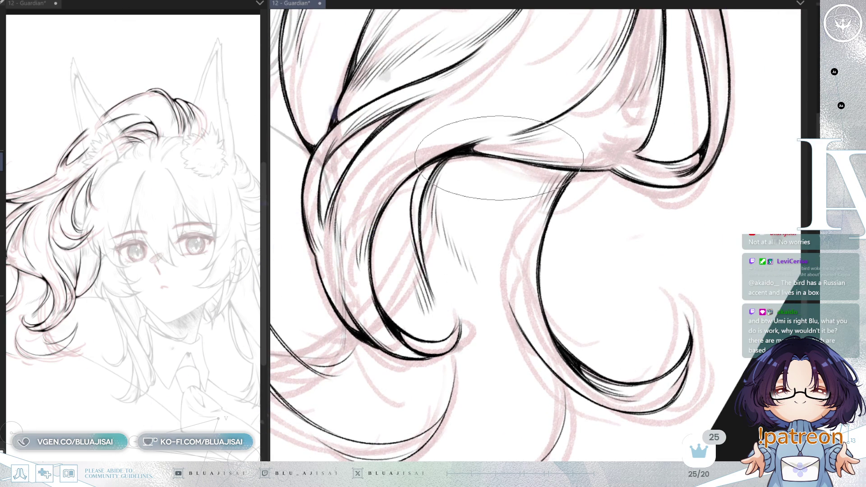
drag(491, 266, 496, 157)
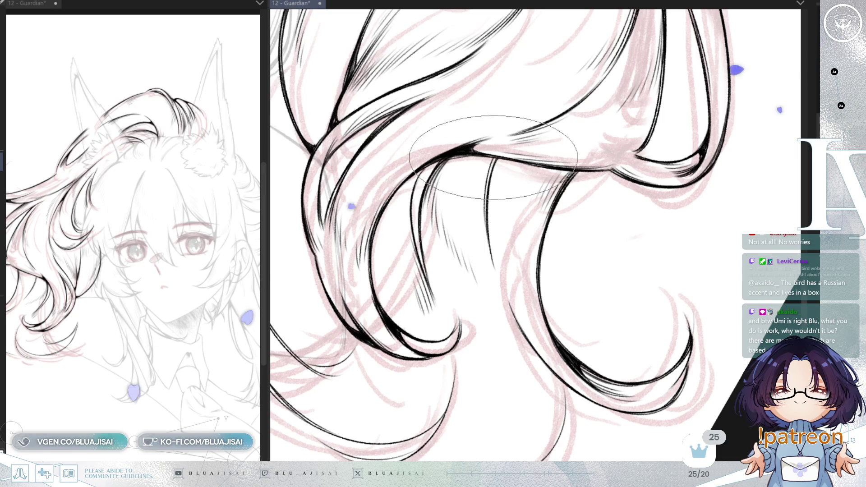
drag(484, 230, 492, 162)
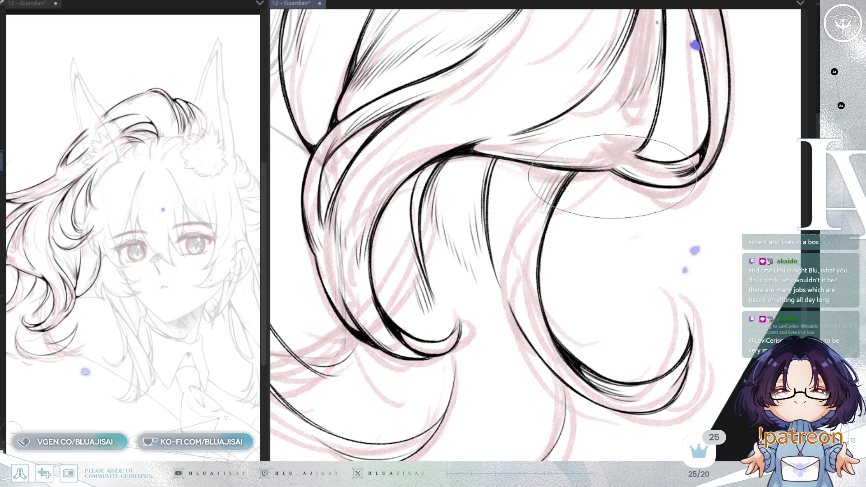
drag(612, 175, 632, 162)
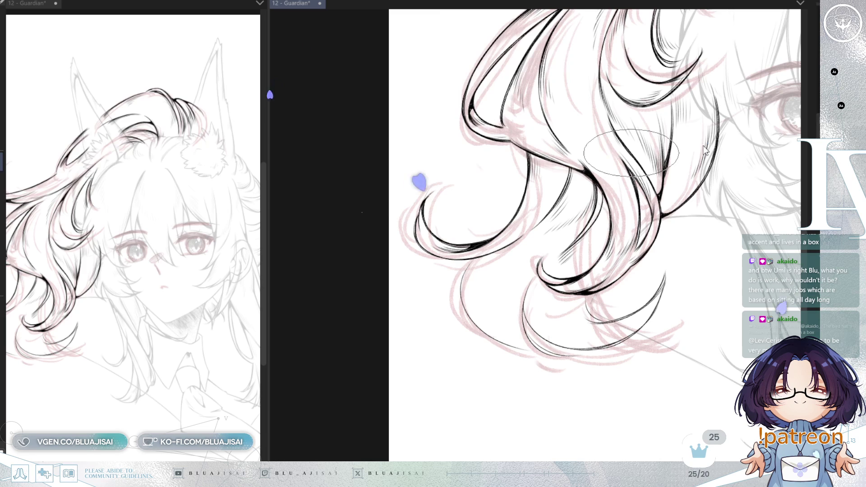
key(ctrl+s)
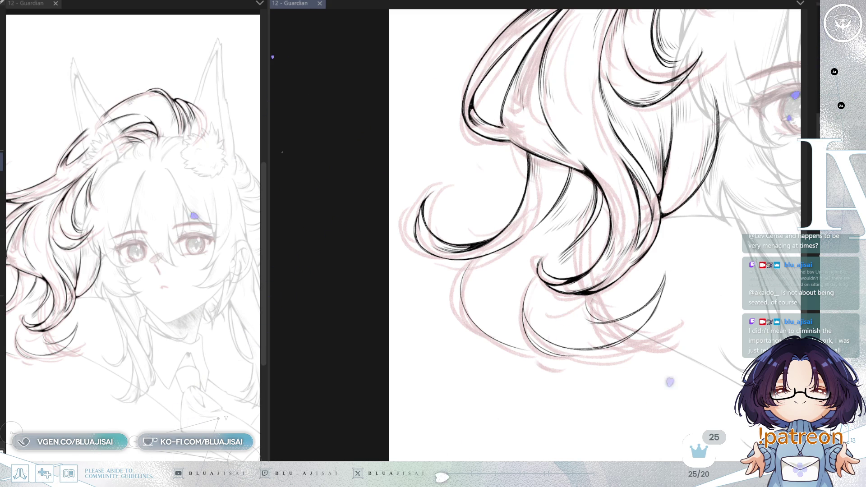
scroll(545, 166, up, 3)
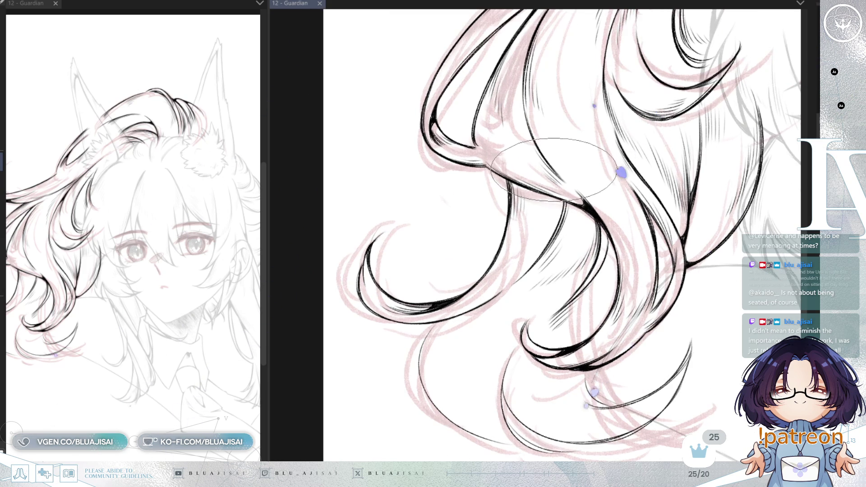
- Mirror the canvas horizontally and tilt the view to ink hatching strands on the lower curls
key(h)
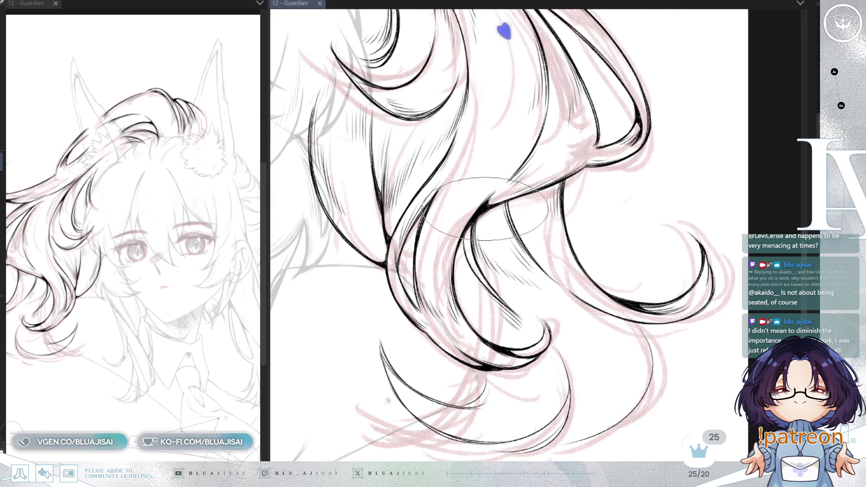
drag(582, 132, 466, 244)
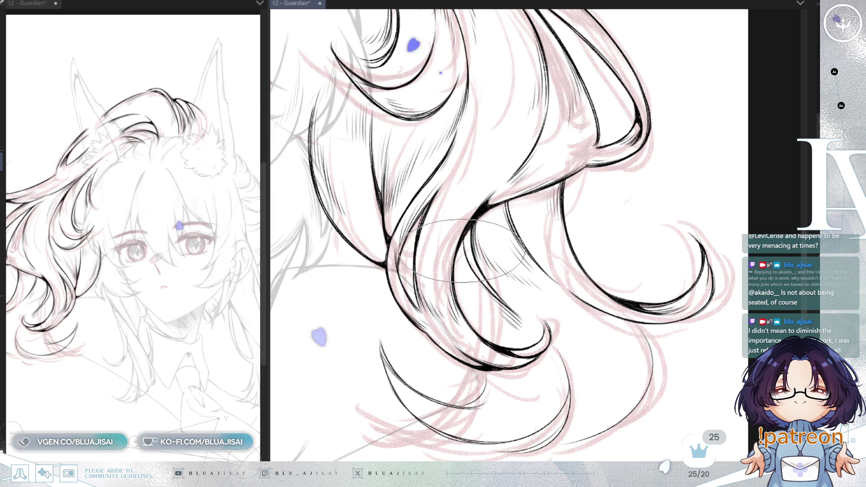
key(minus)
key(minus)
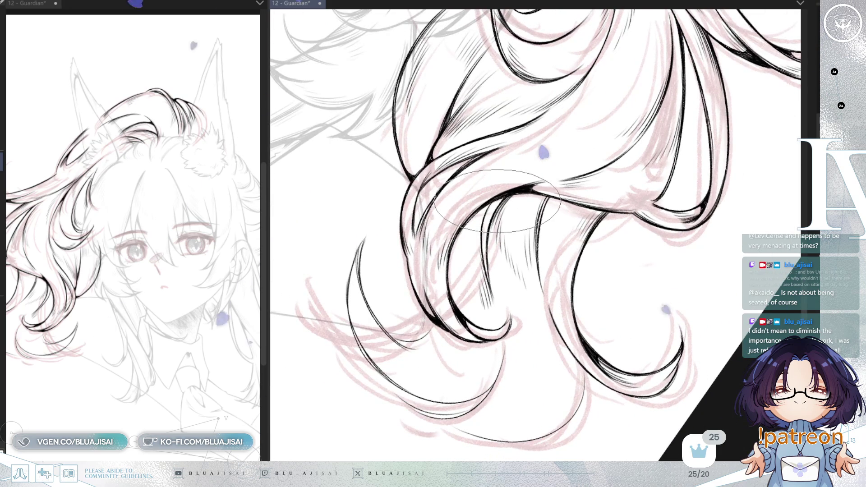
scroll(431, 176, up, 1)
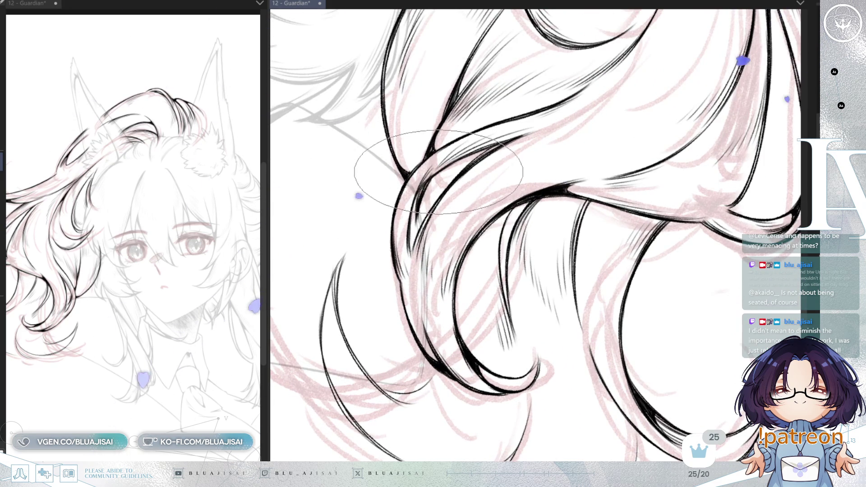
drag(579, 138, 535, 183)
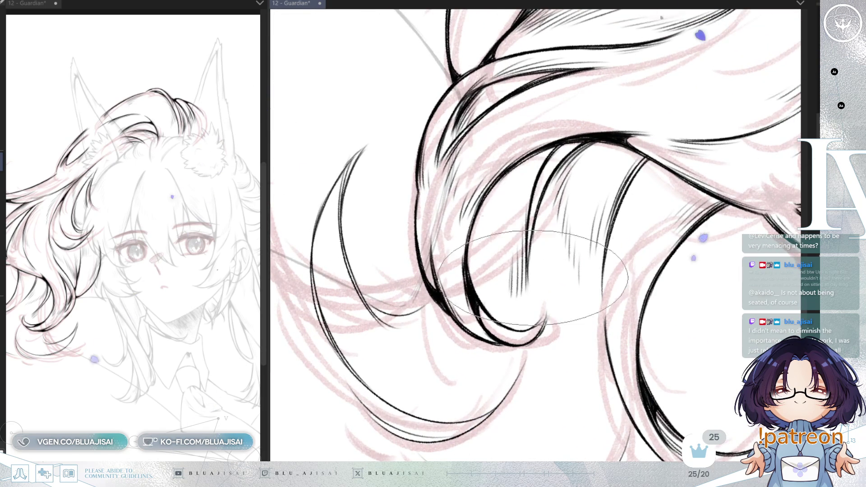
scroll(561, 232, down, 1)
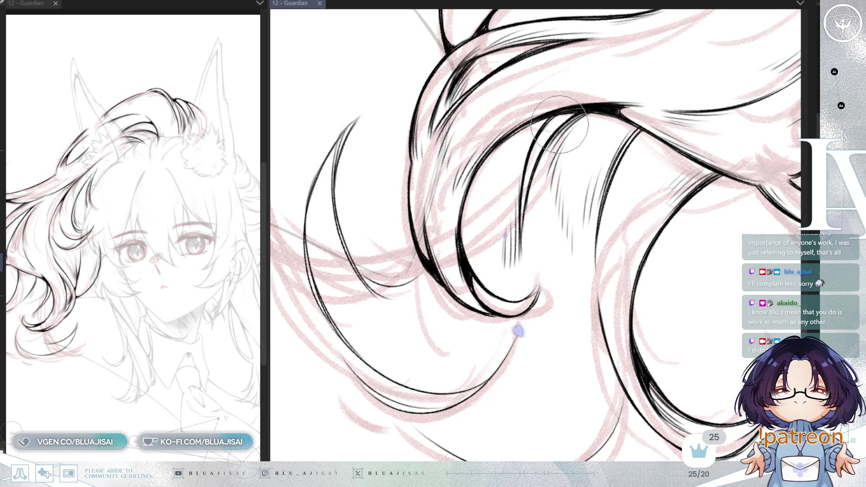
mouse_move(555, 148)
mouse_down()
mouse_move(456, 325)
mouse_move(551, 145)
mouse_up()
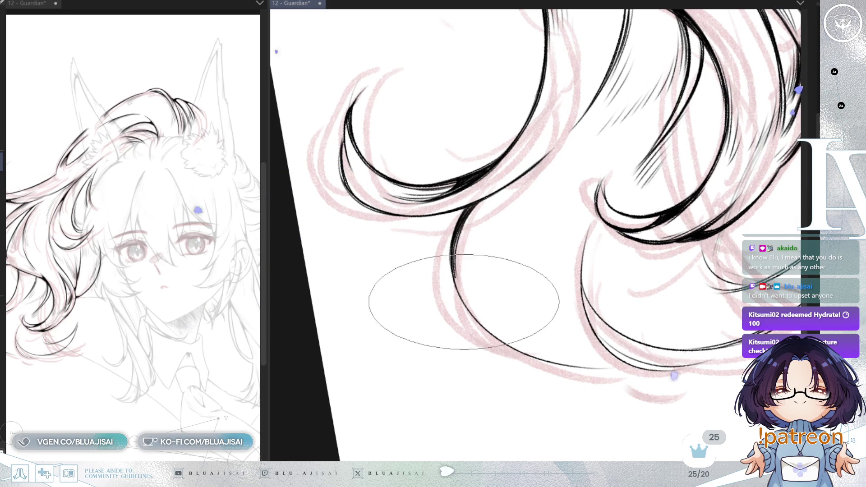
- Ink short black strokes where the two lower hair lines meet, tilting the canvas around them
key(6)
key(6)
key(6)
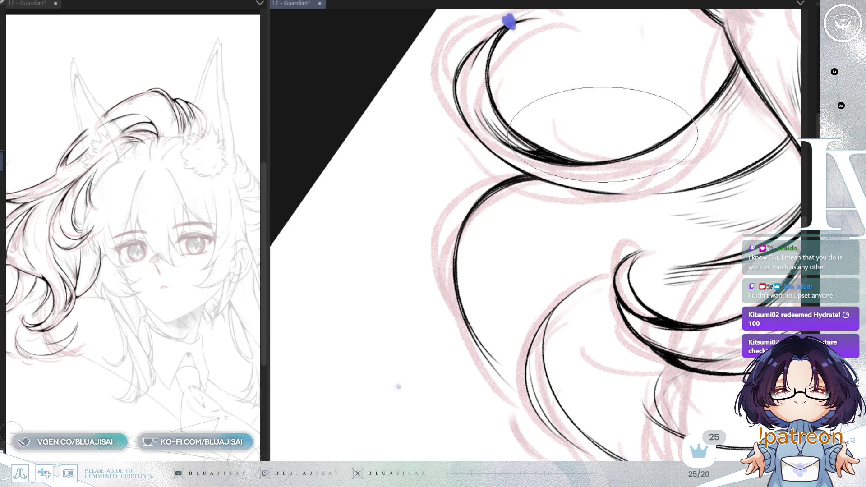
key(6)
scroll(524, 221, down, 1)
scroll(474, 174, down, 1)
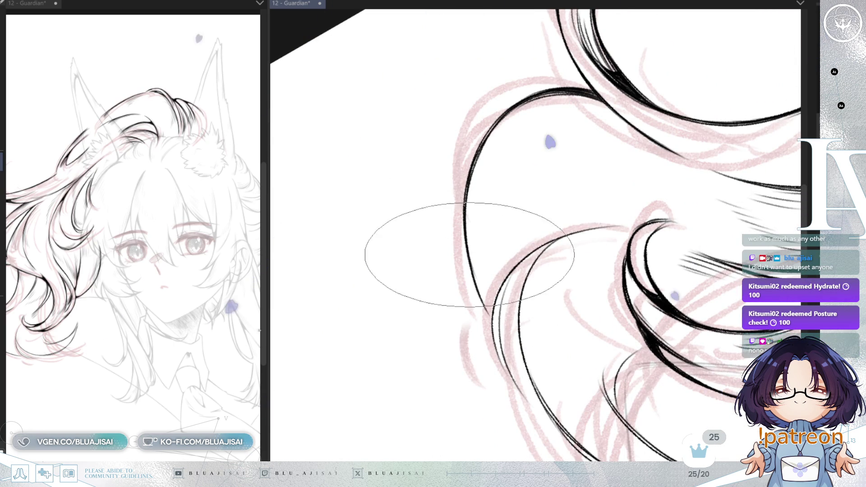
drag(481, 288, 489, 315)
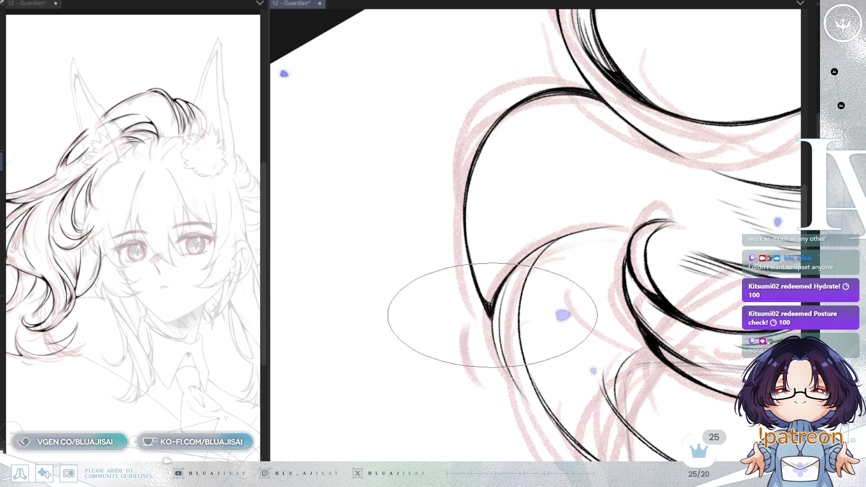
key(Delete)
key(Delete)
key(Delete)
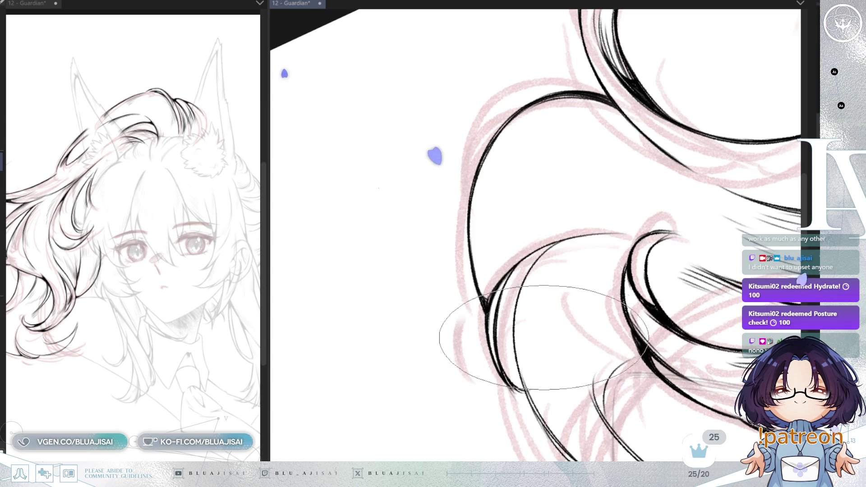
key(Delete)
key(Delete)
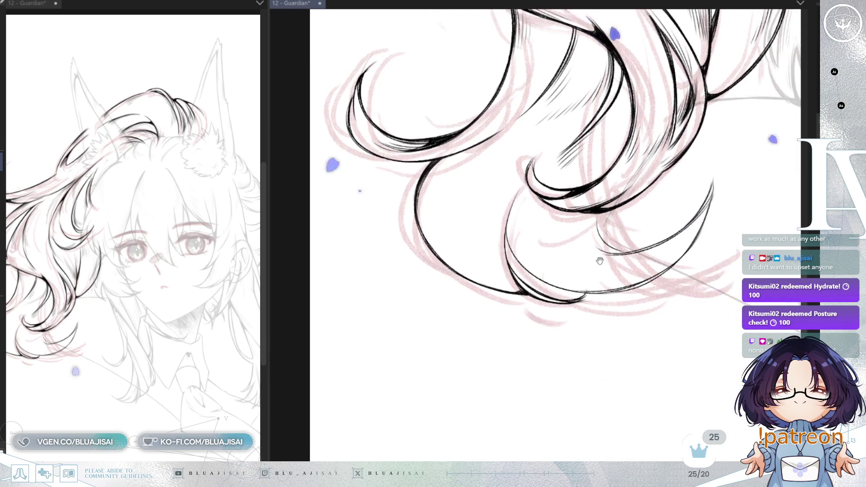
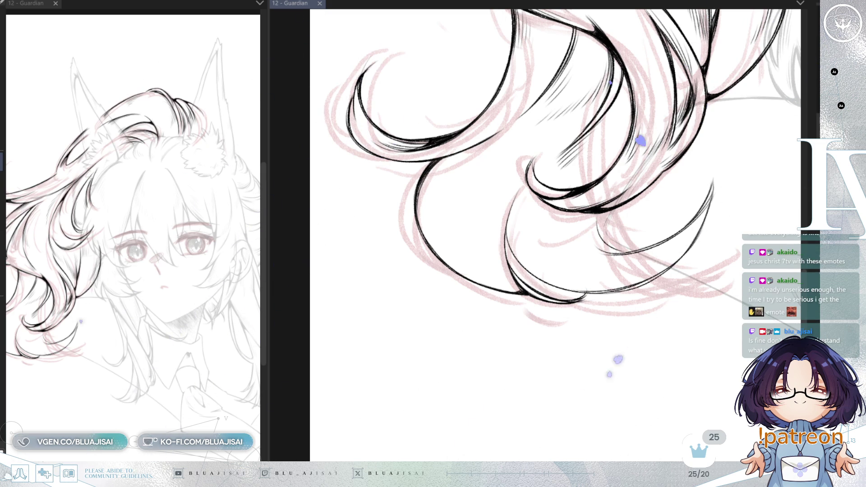
- Ink extra strand lines and thin hatching strokes inside the lower hair curl
mouse_move(429, 172)
mouse_down()
mouse_move(420, 218)
mouse_move(431, 201)
mouse_up()
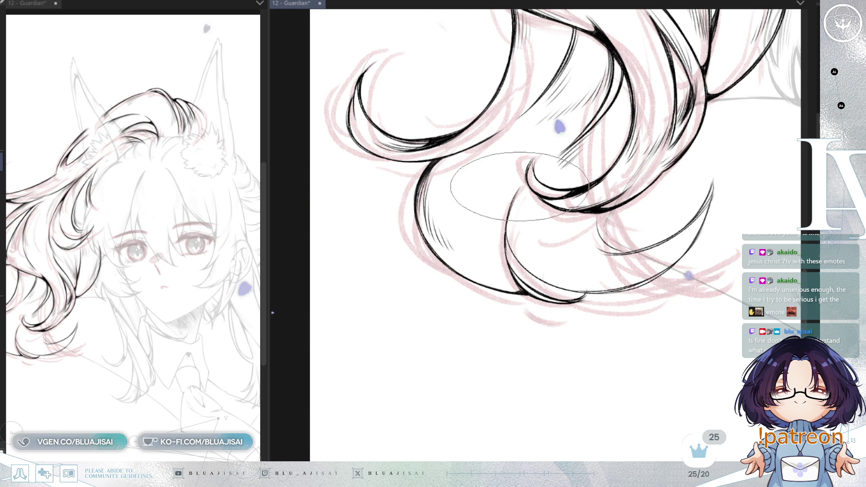
key(asciicircum)
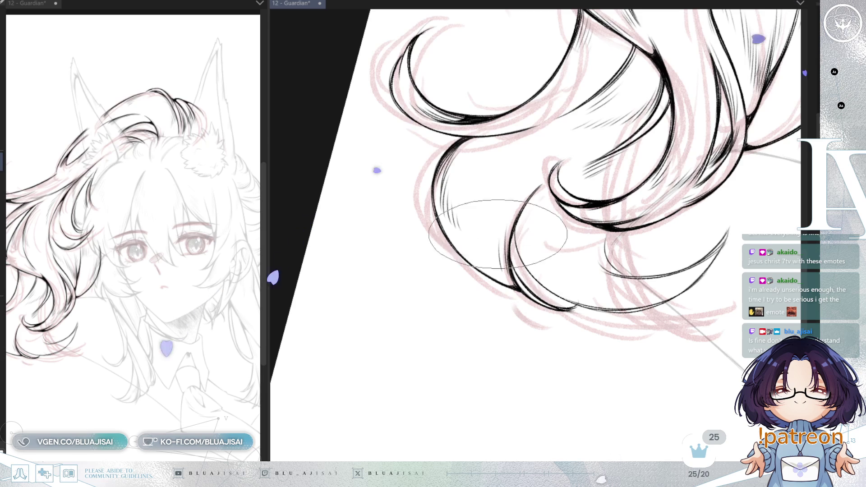
key(minus)
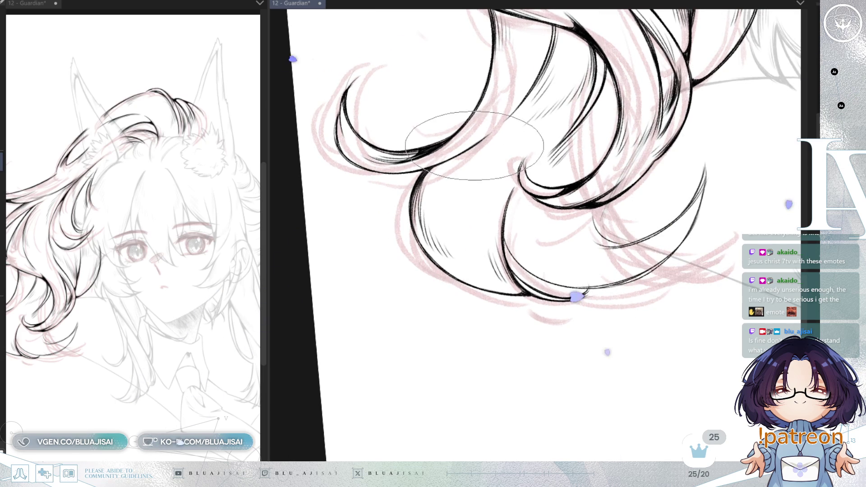
mouse_move(468, 154)
mouse_down()
mouse_move(450, 216)
mouse_move(433, 224)
mouse_up()
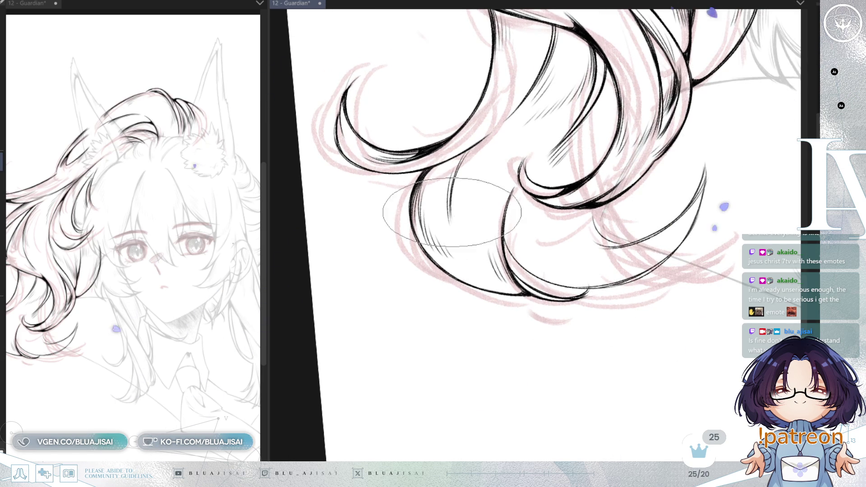
mouse_move(467, 146)
mouse_down()
mouse_move(433, 217)
mouse_move(472, 223)
mouse_up()
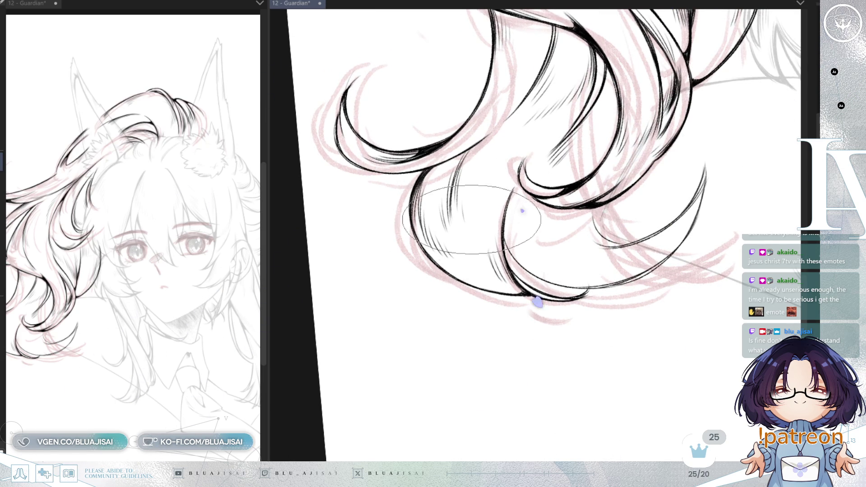
- Pan and rotate the canvas toward the next lower hair section
drag(611, 162, 574, 196)
key(minus)
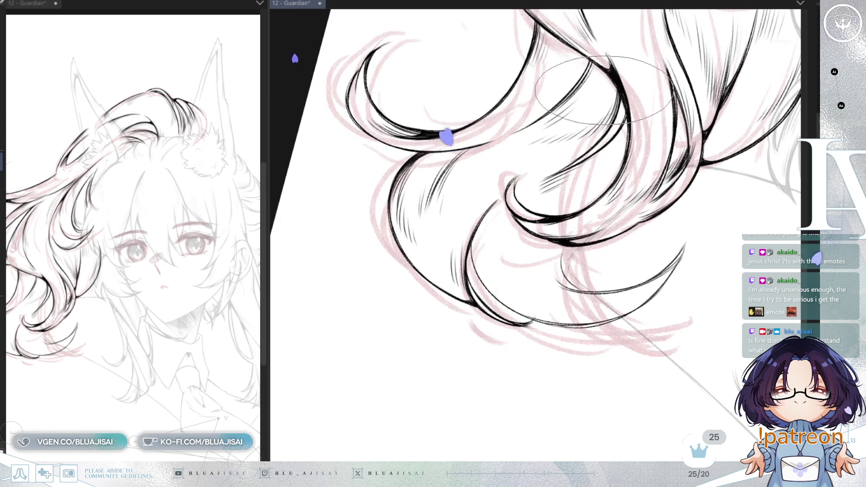
key(minus)
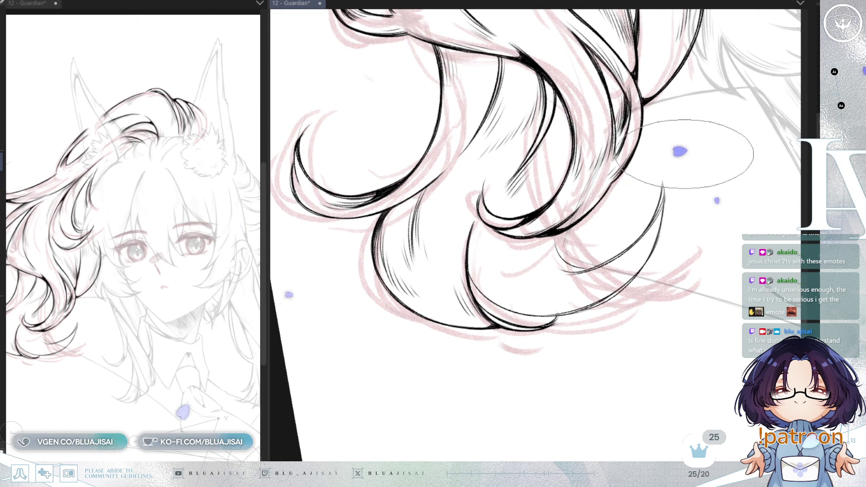
scroll(609, 170, right, 1)
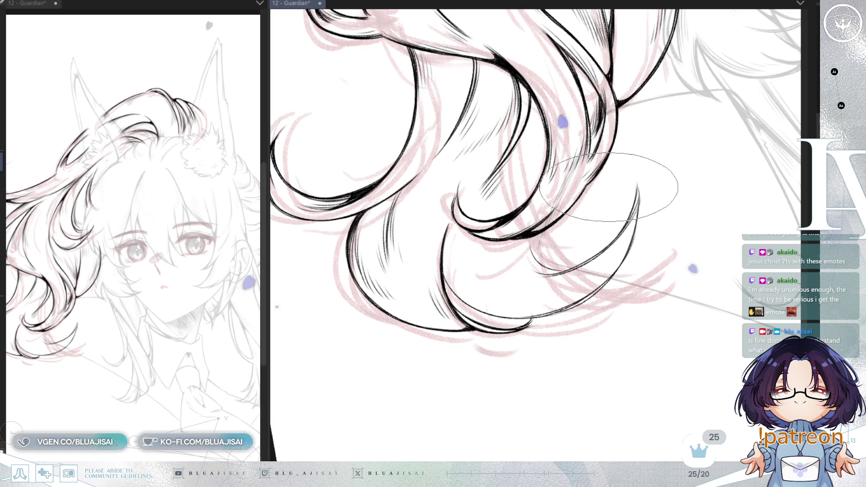
drag(601, 193, 512, 135)
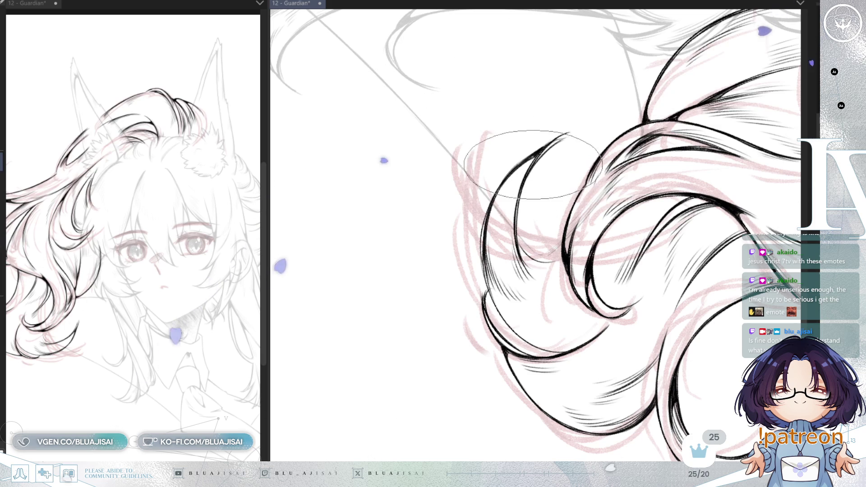
- Rotate and pan the canvas so the flowing hair strands run at a comfortable inking angle
key(-)
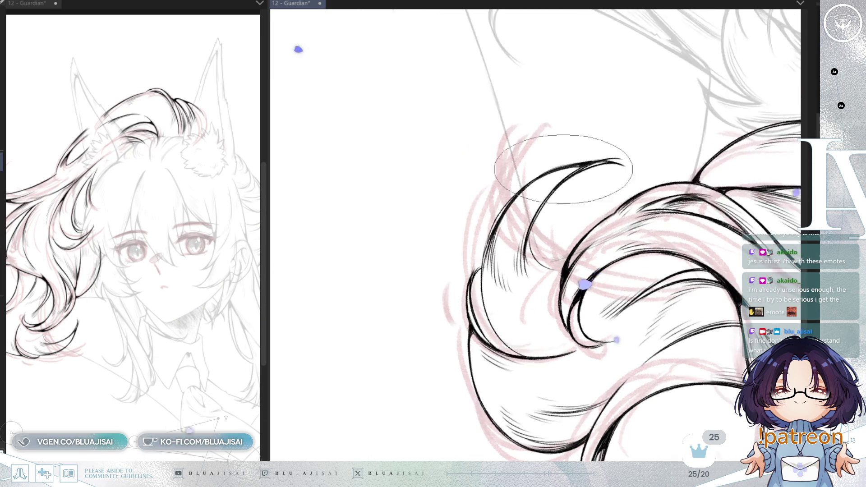
key(-)
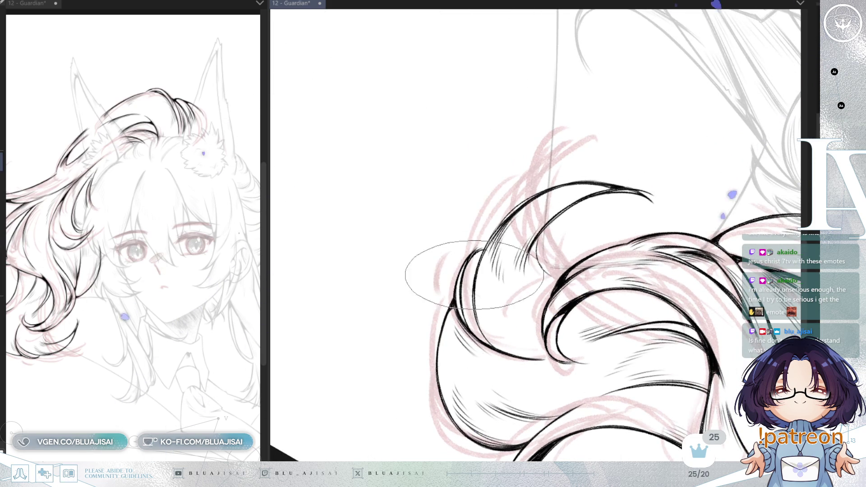
key(-)
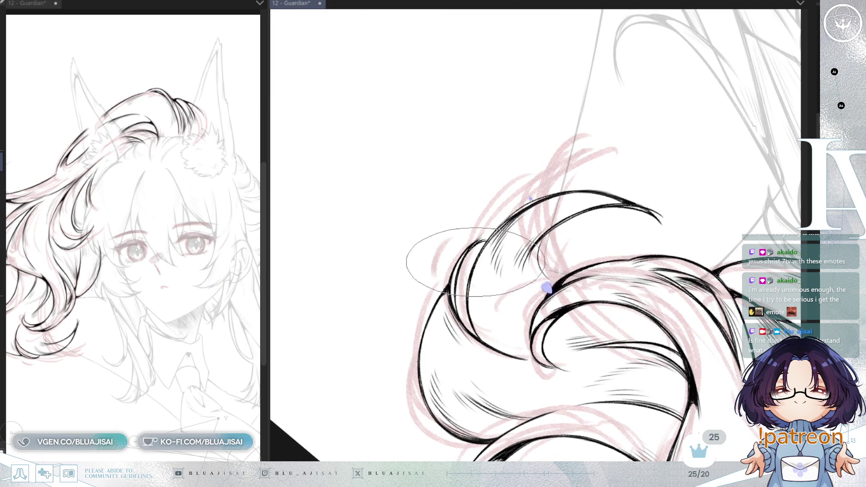
key(-)
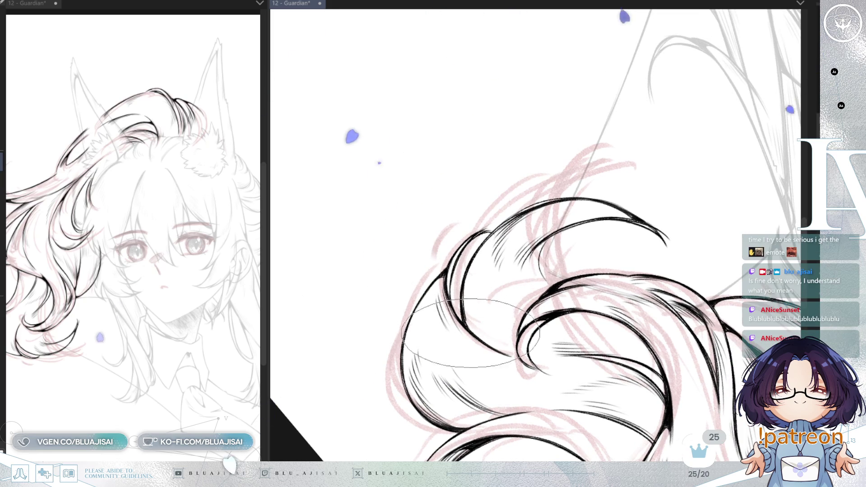
key(-)
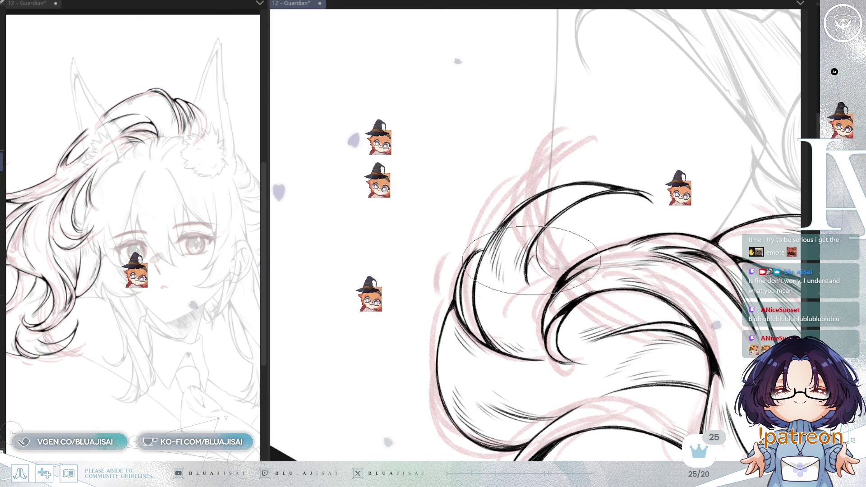
drag(531, 259, 519, 219)
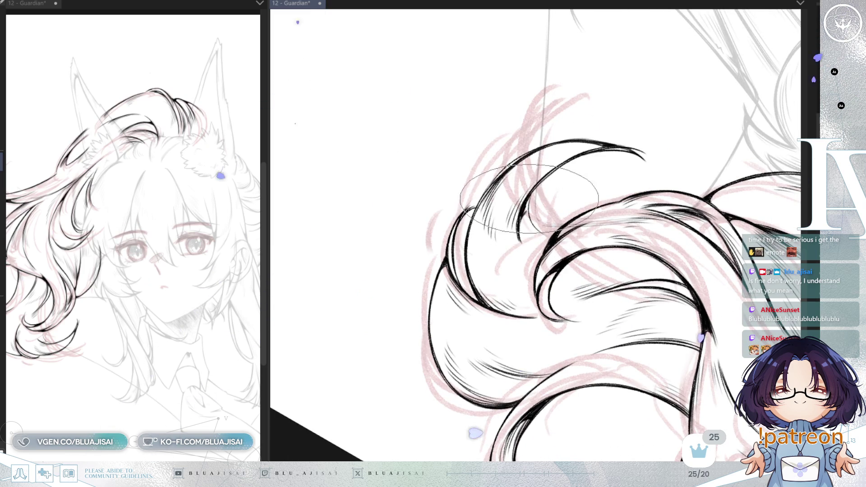
drag(531, 223, 572, 194)
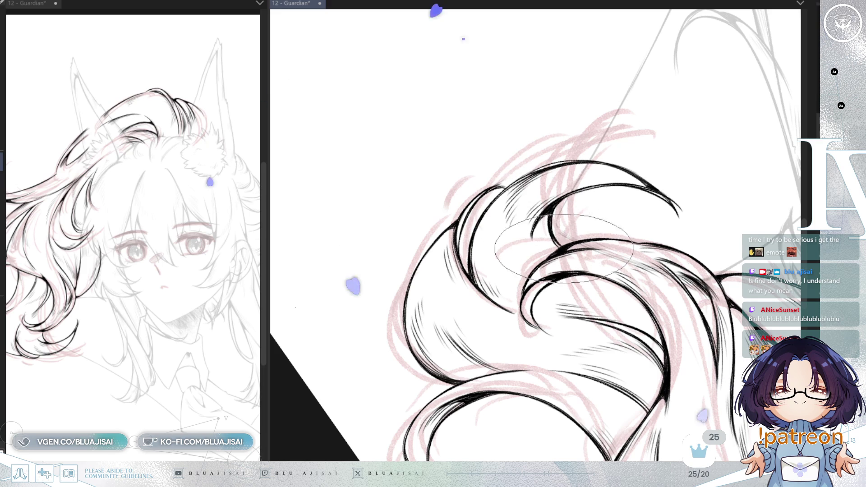
mouse_move(555, 241)
mouse_down()
mouse_move(631, 184)
mouse_move(544, 242)
mouse_up()
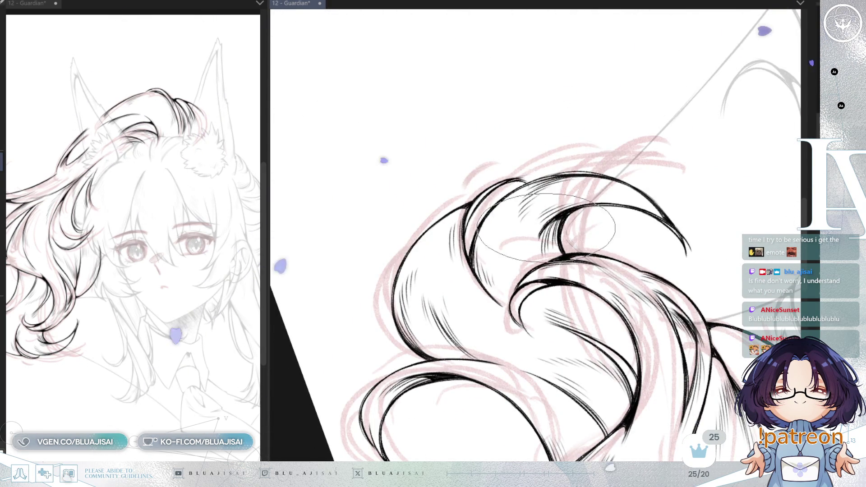
mouse_move(545, 241)
mouse_down()
mouse_move(590, 220)
mouse_move(652, 407)
mouse_move(632, 341)
mouse_up()
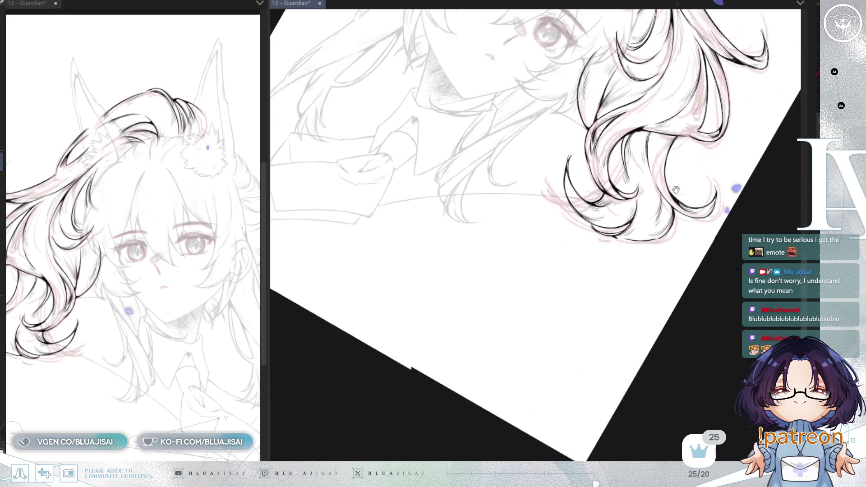
- Reset rotation and mirroring, save the drawing, then hide the pink sketch layer
key(Delete)
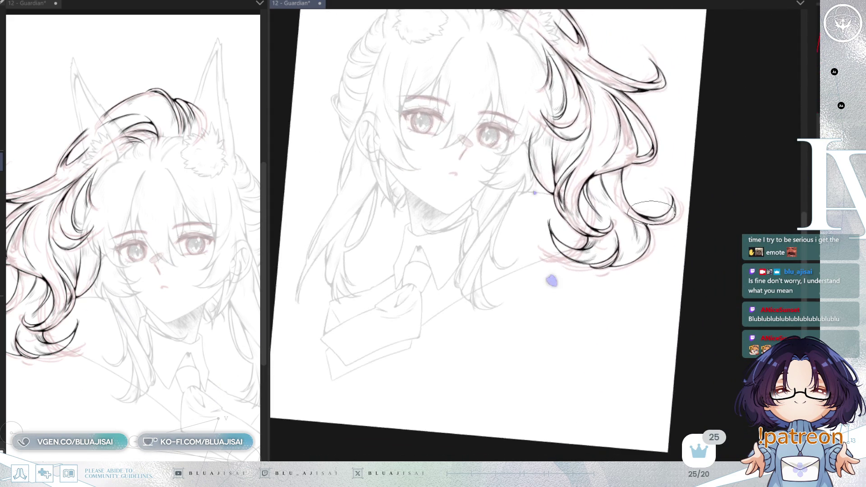
key(m)
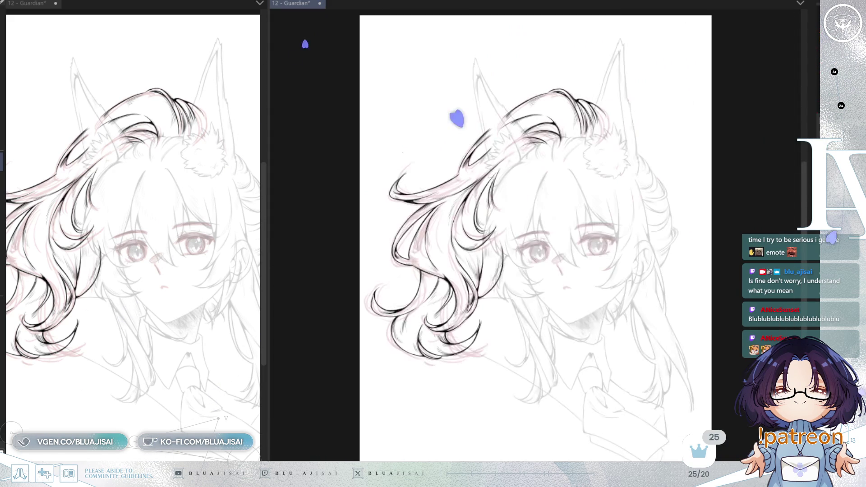
key(ctrl+s)
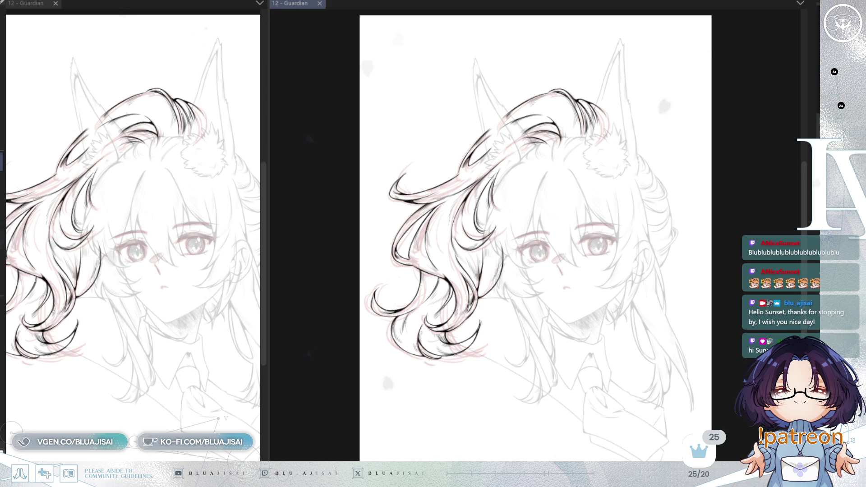
scroll(602, 115, up, 1)
scroll(603, 115, up, 1)
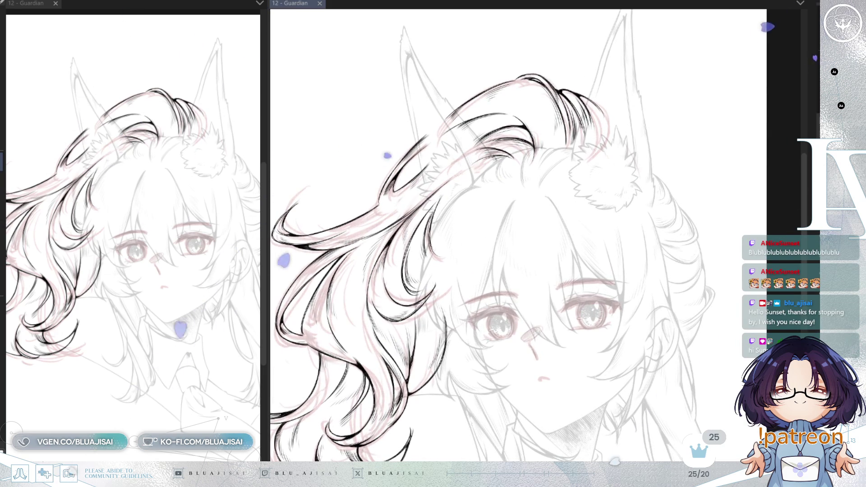
key(Delete)
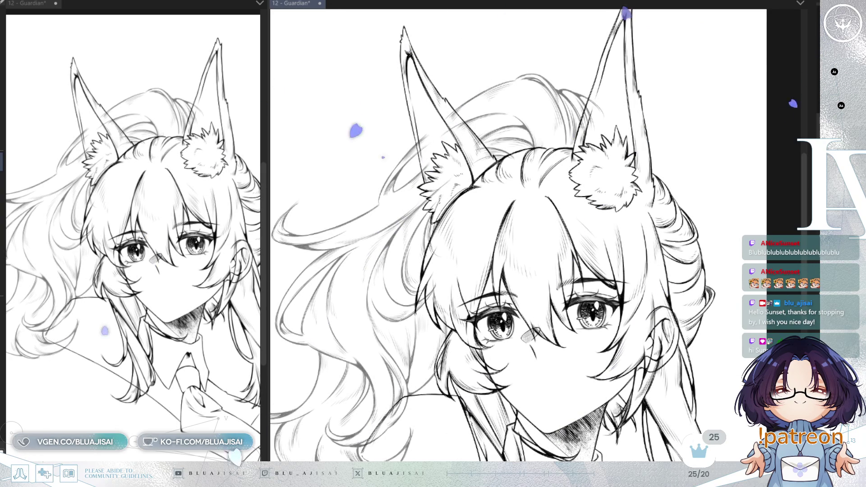
scroll(503, 214, up, 2)
scroll(503, 214, up, 2)
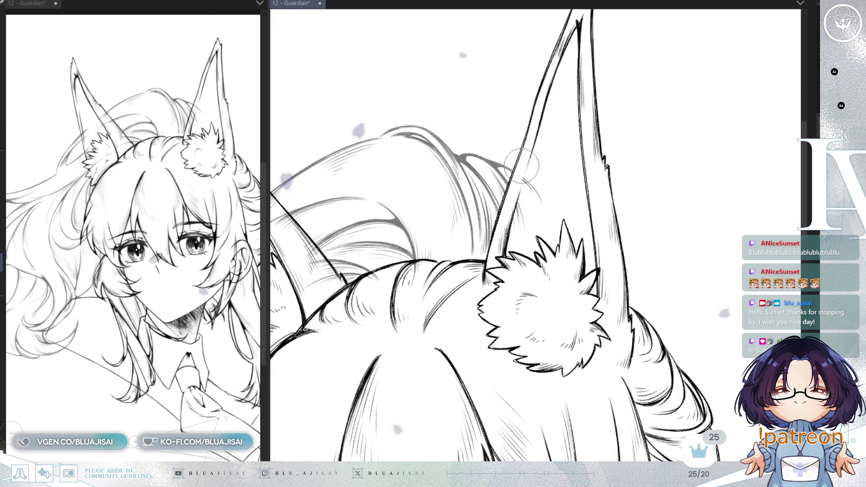
mouse_move(501, 232)
mouse_down()
mouse_move(564, 204)
mouse_move(643, 132)
mouse_up()
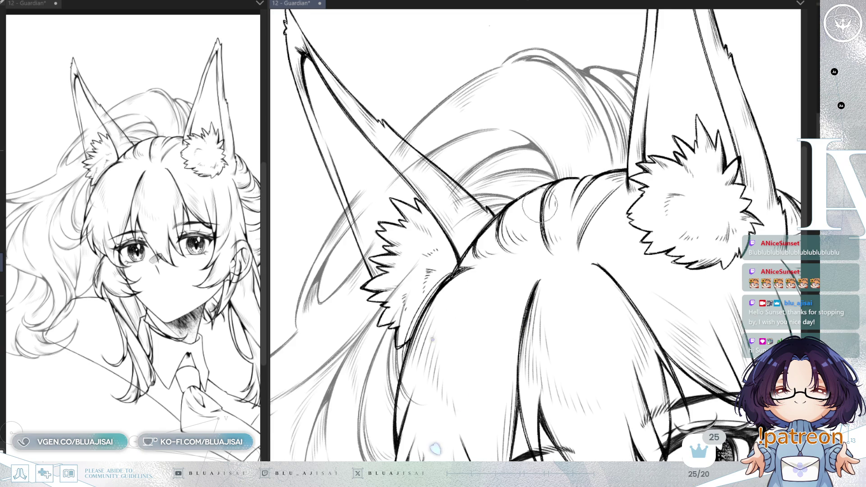
key(h)
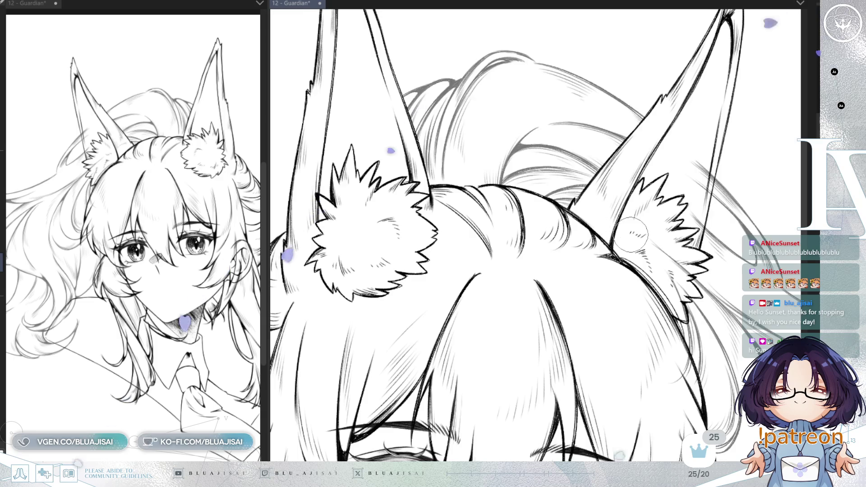
key(minus)
key(minus)
key(minus)
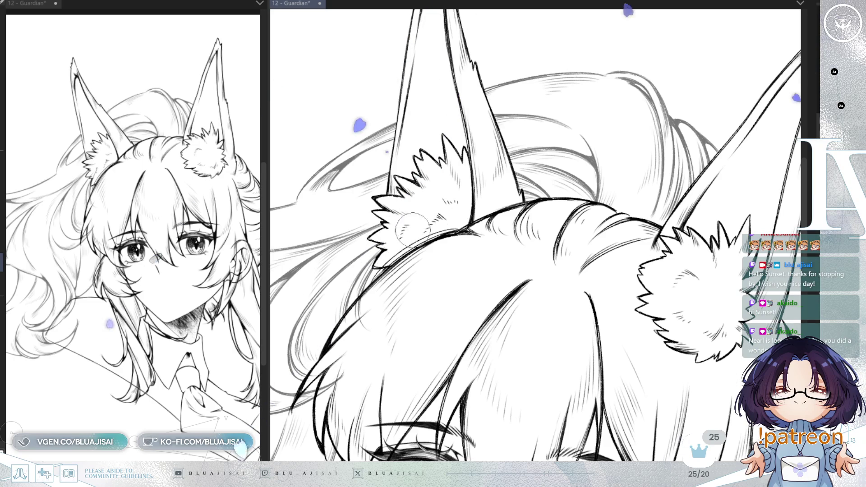
drag(484, 247, 449, 208)
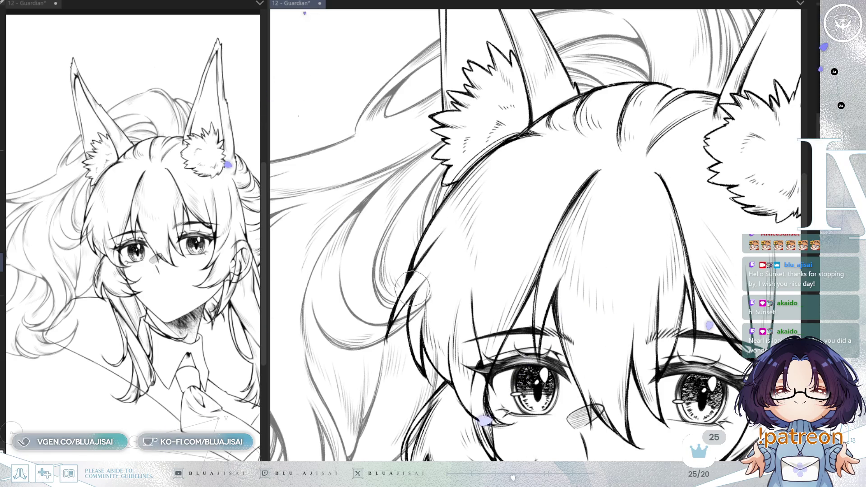
drag(436, 292, 424, 249)
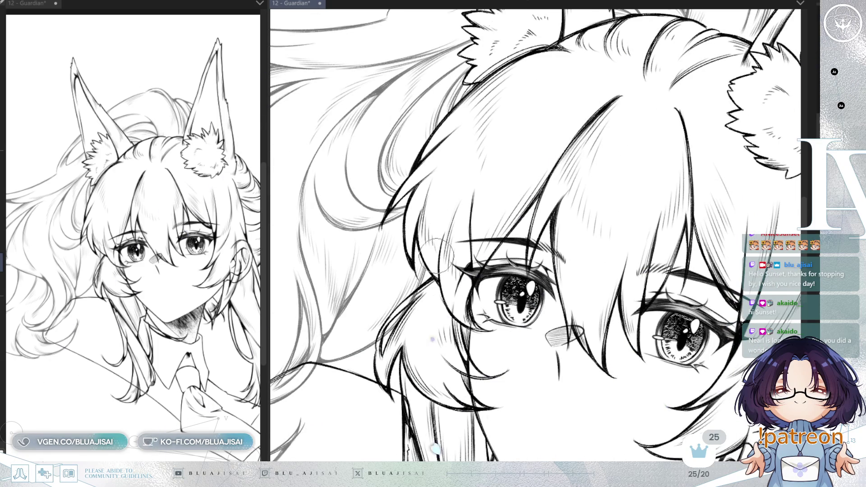
- Centre the face in view and ink a small touch-up stroke at the left eye's outer corner
drag(502, 187, 494, 192)
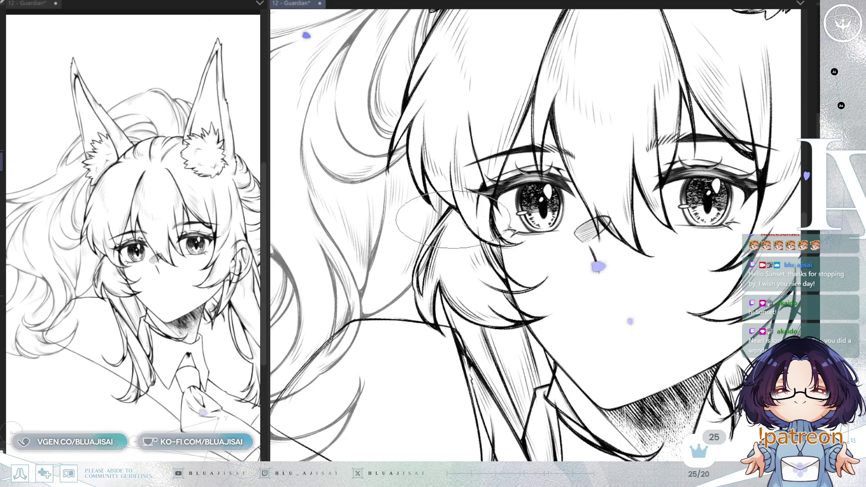
drag(433, 240, 565, 163)
scroll(431, 308, down, 2)
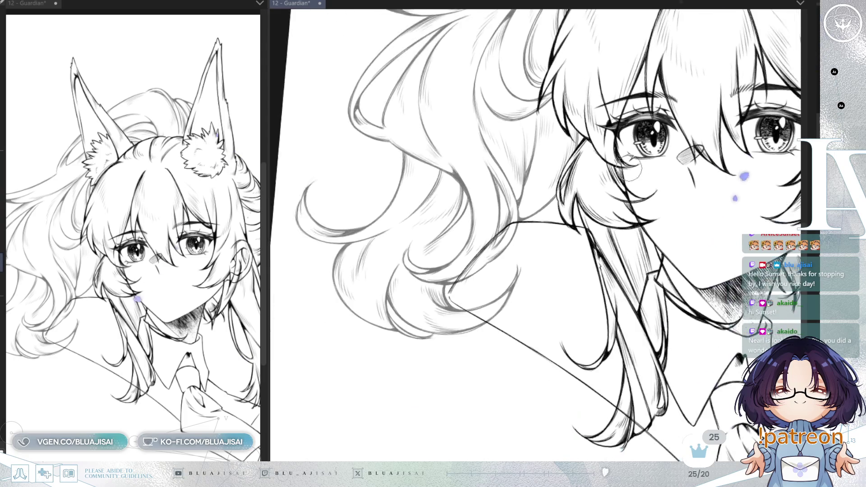
scroll(586, 211, up, 1)
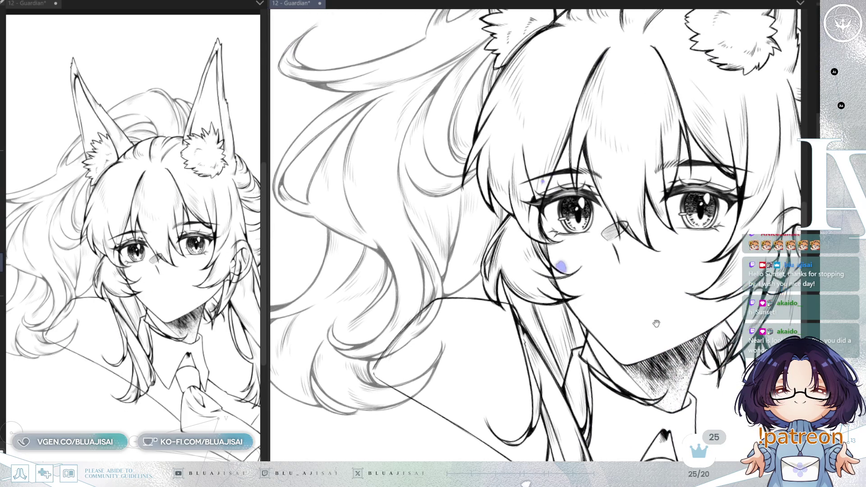
mouse_move(666, 262)
mouse_down()
mouse_move(653, 310)
mouse_move(622, 262)
mouse_move(609, 215)
mouse_move(609, 313)
mouse_up()
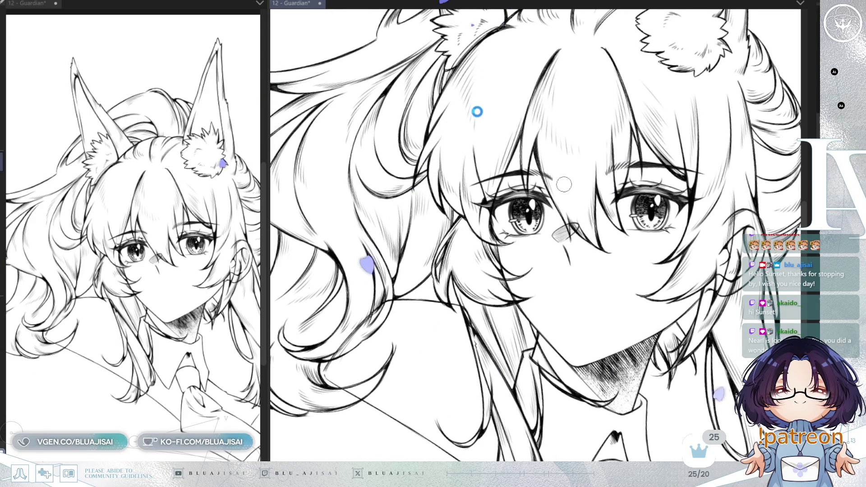
scroll(563, 184, up, 2)
scroll(563, 184, up, 2)
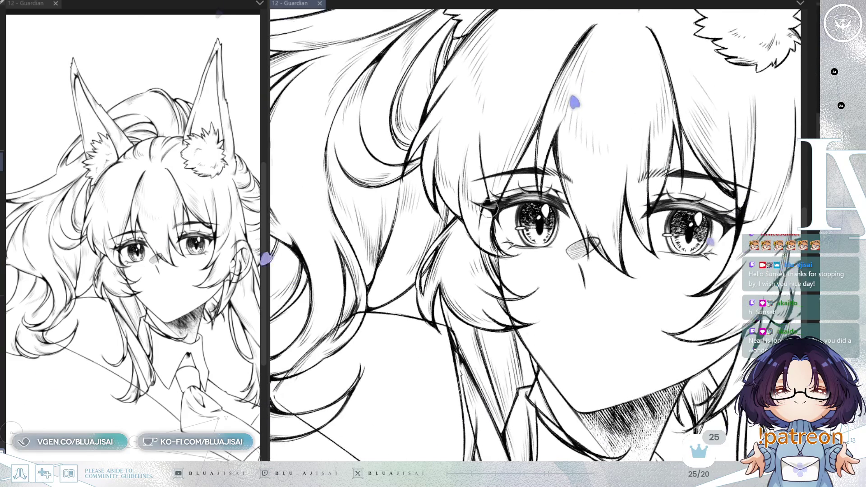
drag(500, 224, 473, 185)
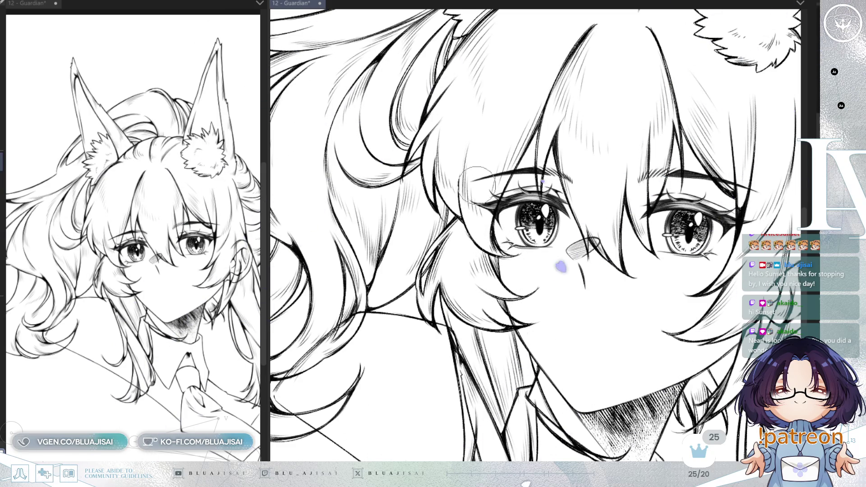
scroll(509, 324, up, 1)
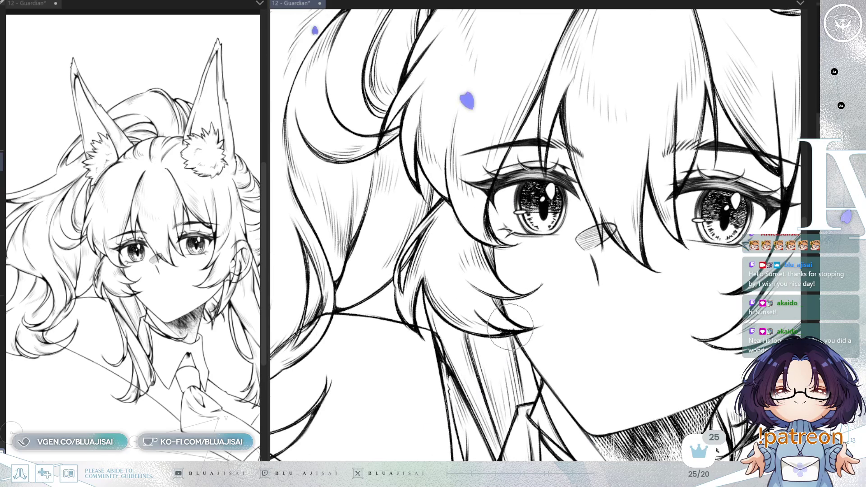
scroll(511, 327, down, 3)
scroll(571, 221, down, 1)
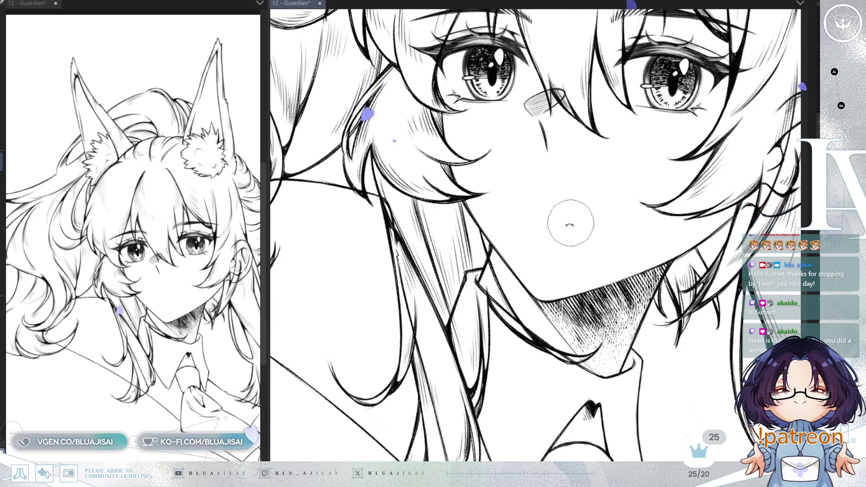
scroll(572, 221, right, 2)
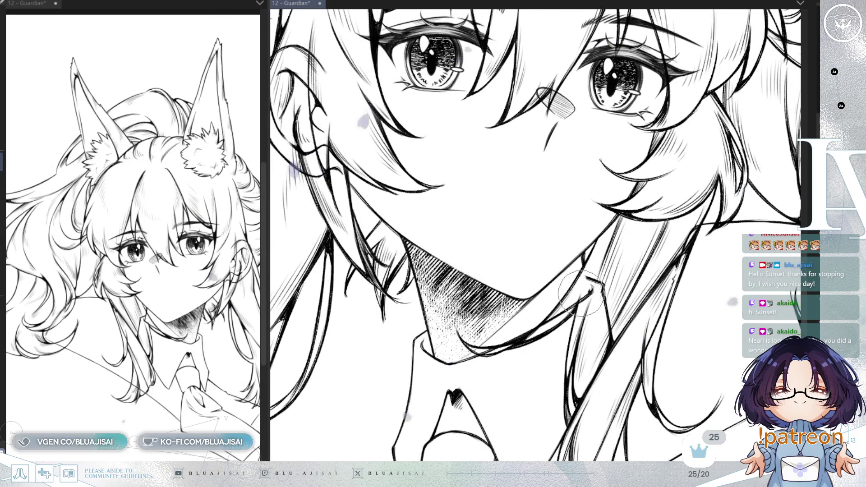
scroll(581, 284, up, 2)
scroll(498, 231, left, 2)
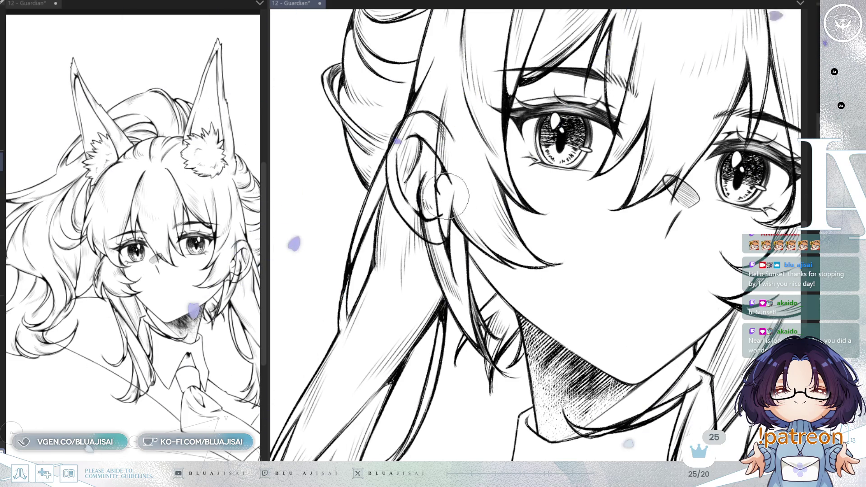
- Erase the stray outline curves around the ear, then move the view down to the collar
mouse_move(425, 193)
mouse_down()
mouse_move(406, 234)
mouse_move(389, 201)
mouse_move(457, 129)
mouse_up()
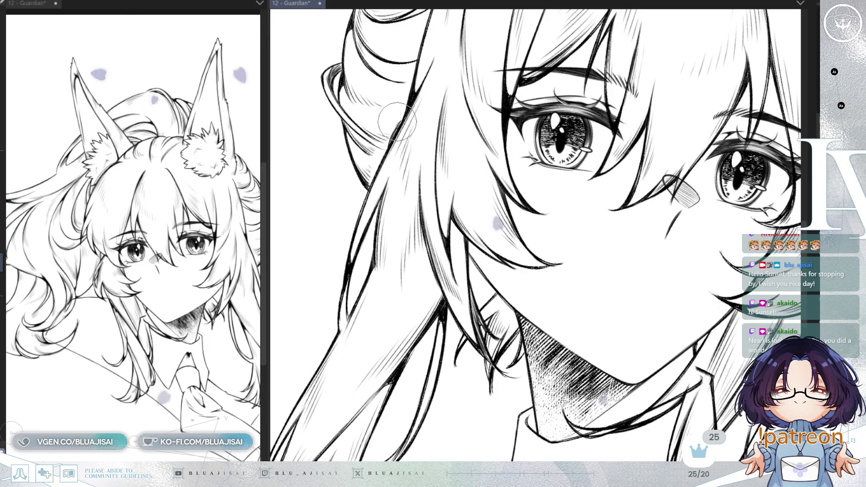
mouse_move(643, 193)
mouse_down()
mouse_move(618, 112)
mouse_move(697, 277)
mouse_move(718, 265)
mouse_up()
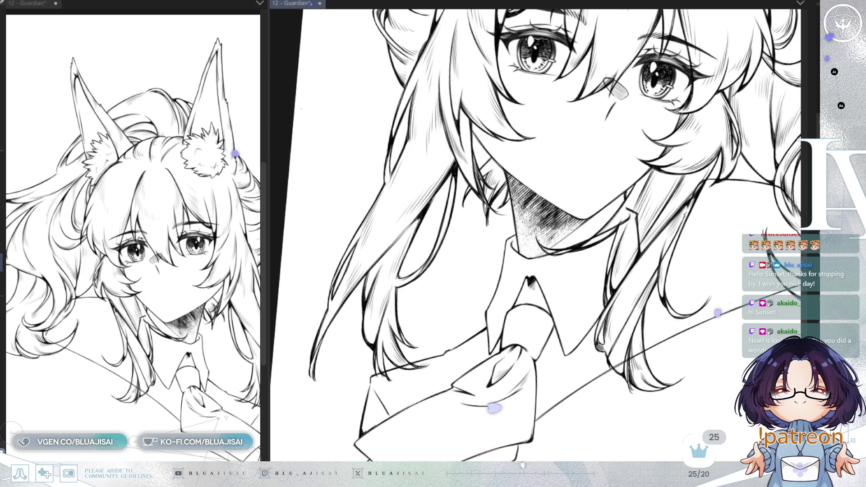
scroll(406, 307, up, 1)
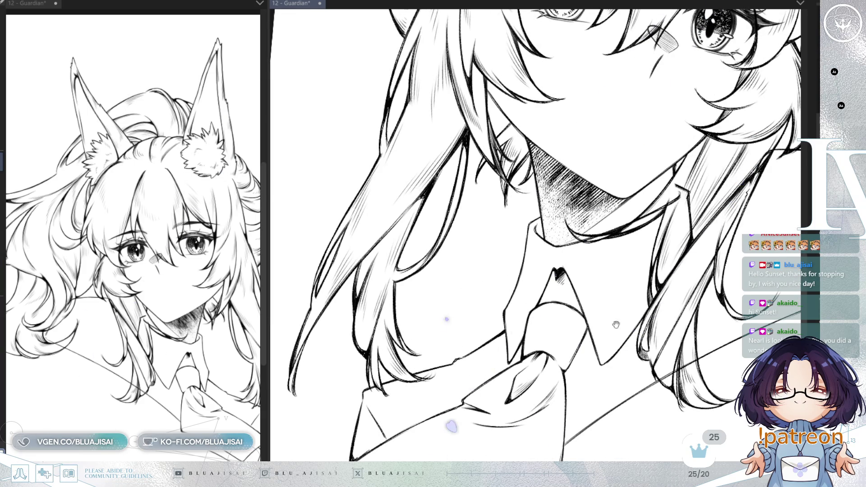
- Deepen the hatching in the neck shadow beneath the collar
drag(597, 330, 444, 272)
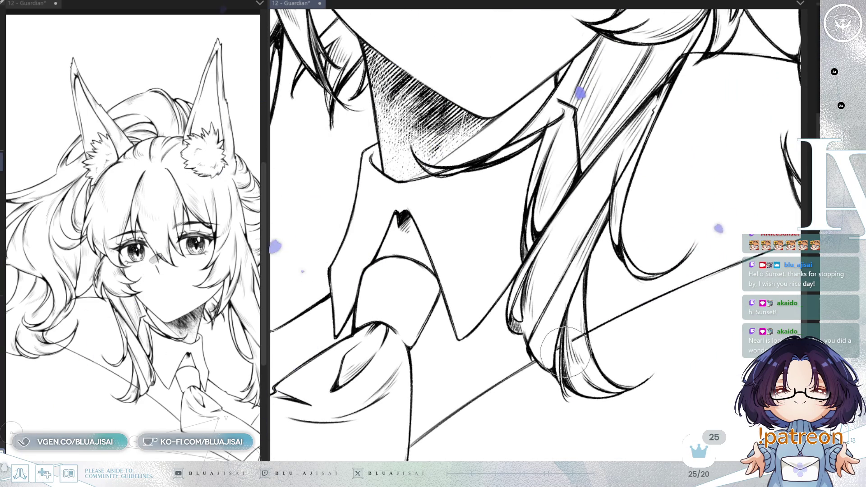
scroll(565, 351, up, 2)
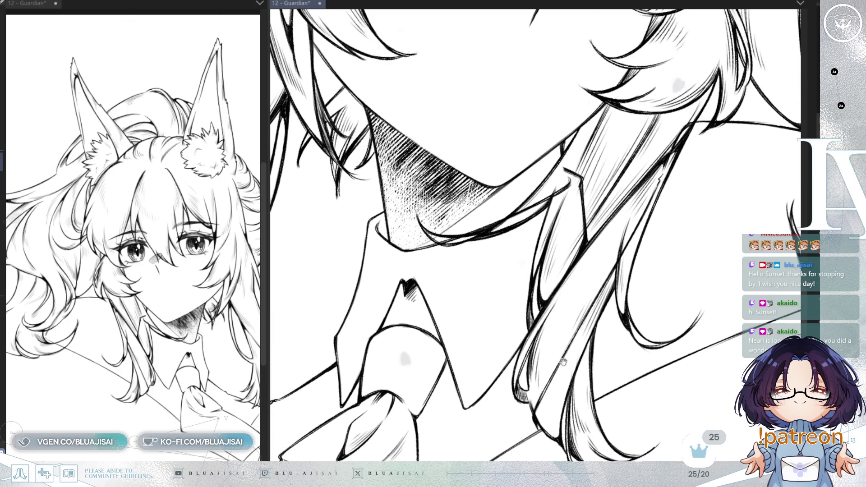
mouse_move(474, 217)
mouse_down()
mouse_move(433, 260)
mouse_move(440, 264)
mouse_up()
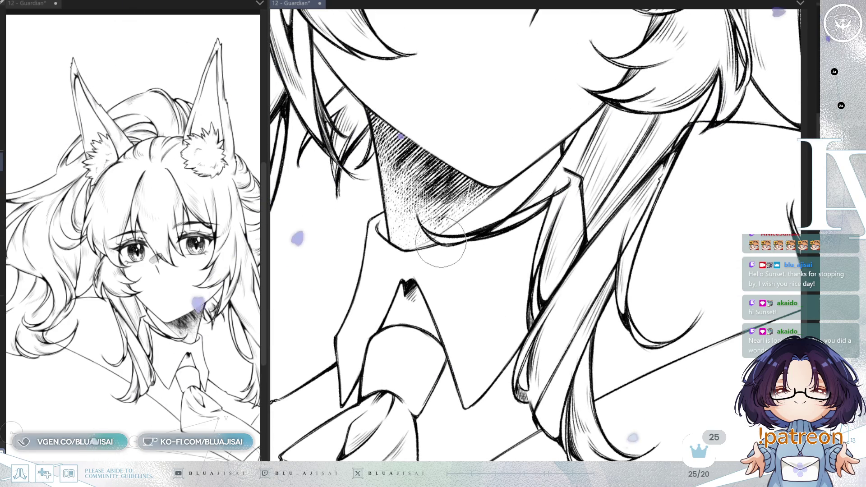
- Replace the hair strand's dark line with fine hatching running down its length
mouse_move(582, 162)
mouse_down()
mouse_move(548, 203)
mouse_move(558, 231)
mouse_up()
drag(603, 197, 572, 254)
drag(609, 223, 555, 301)
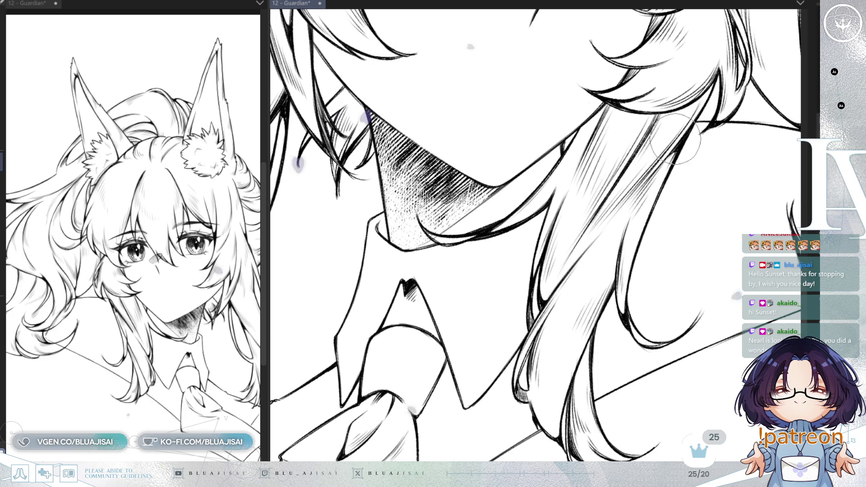
drag(728, 108, 580, 271)
drag(617, 230, 741, 197)
drag(676, 258, 571, 248)
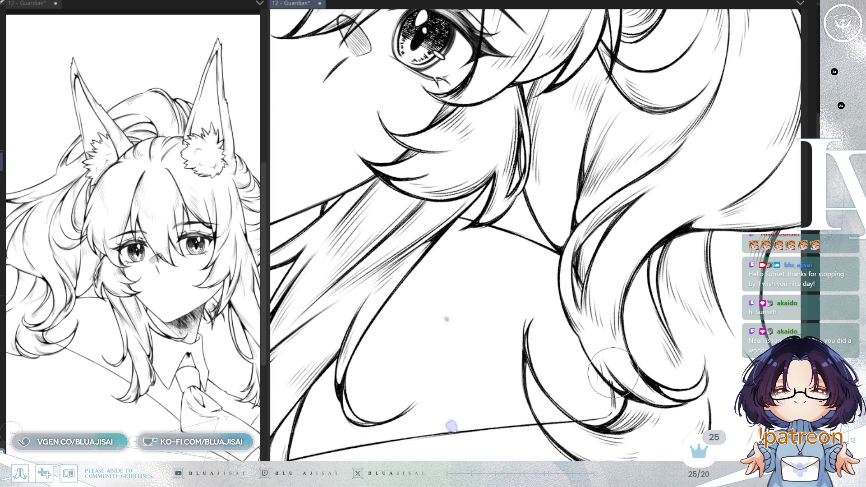
- Inspect the wavy hair strands and save the 12 - Guardian illustration with Ctrl+S
drag(613, 380, 508, 416)
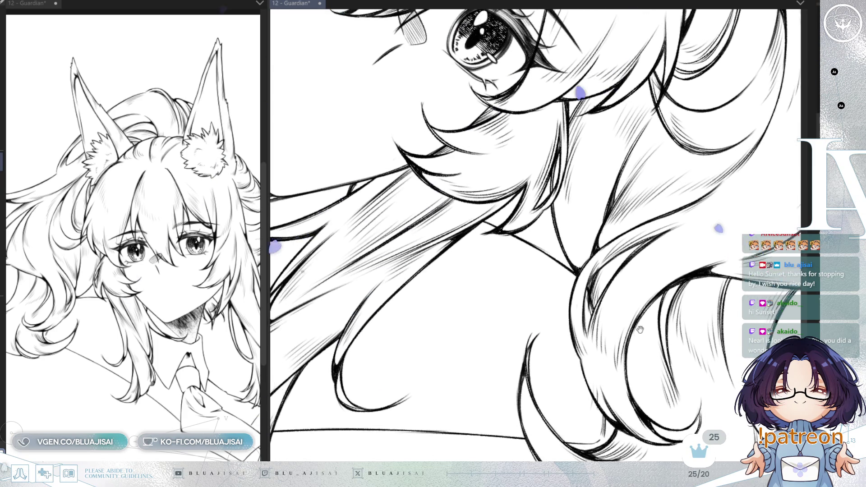
drag(565, 362, 653, 312)
scroll(653, 312, down, 1)
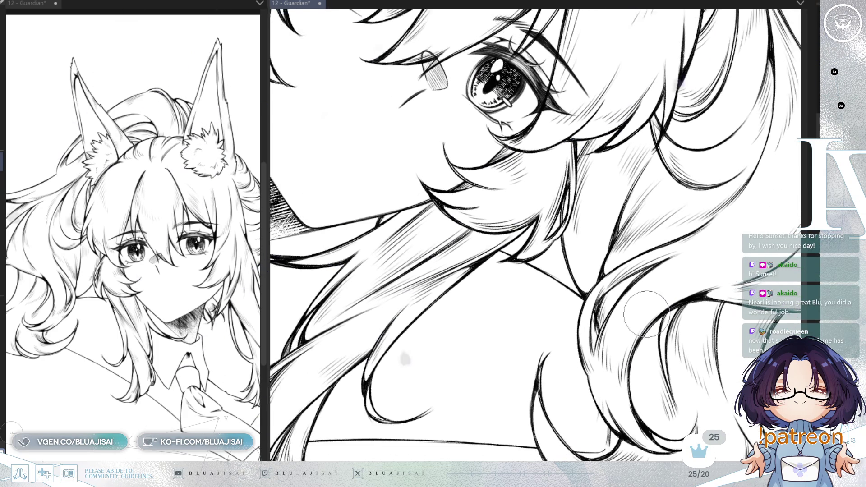
scroll(650, 308, down, 1)
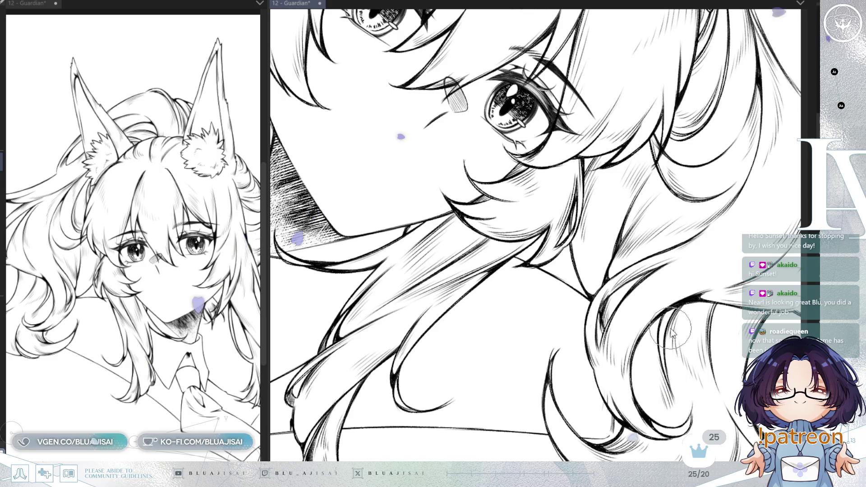
key(ctrl+s)
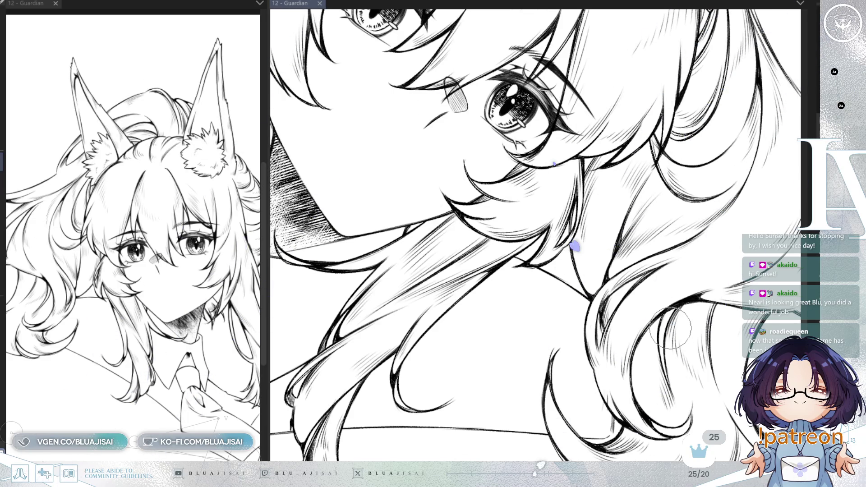
drag(716, 112, 695, 148)
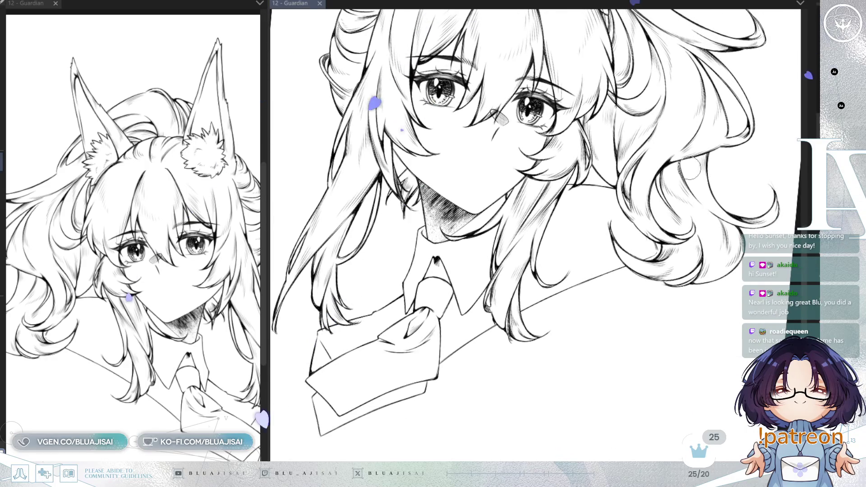
- Reset the view upright, mirror it to check balance, and show the pink rough sketch again
drag(694, 148, 689, 171)
key(ctrl+0)
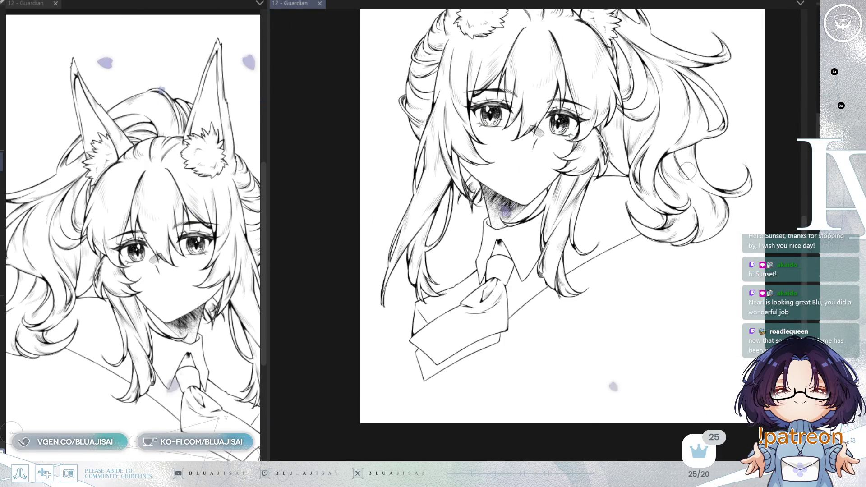
scroll(616, 379, up, 2)
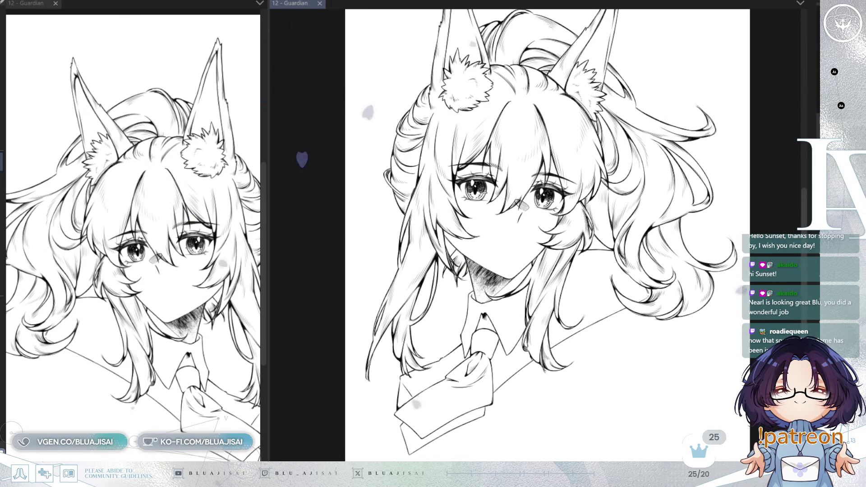
key(h)
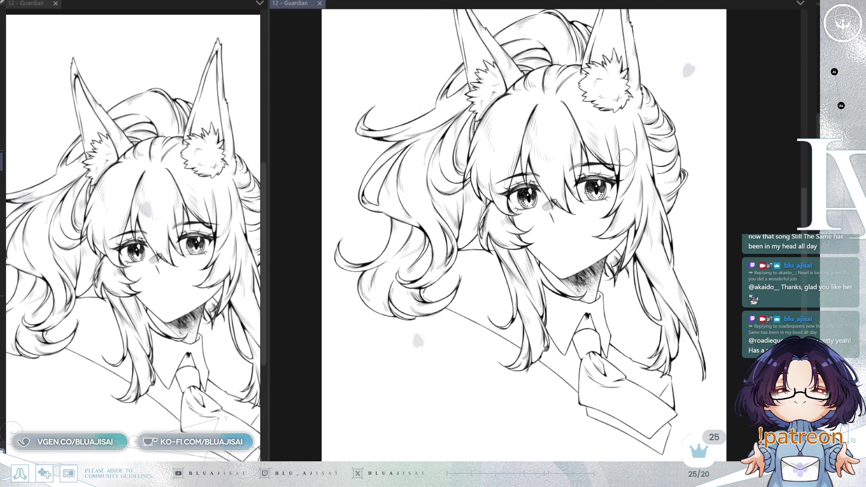
scroll(620, 215, up, 1)
scroll(617, 217, up, 2)
scroll(716, 279, down, 1)
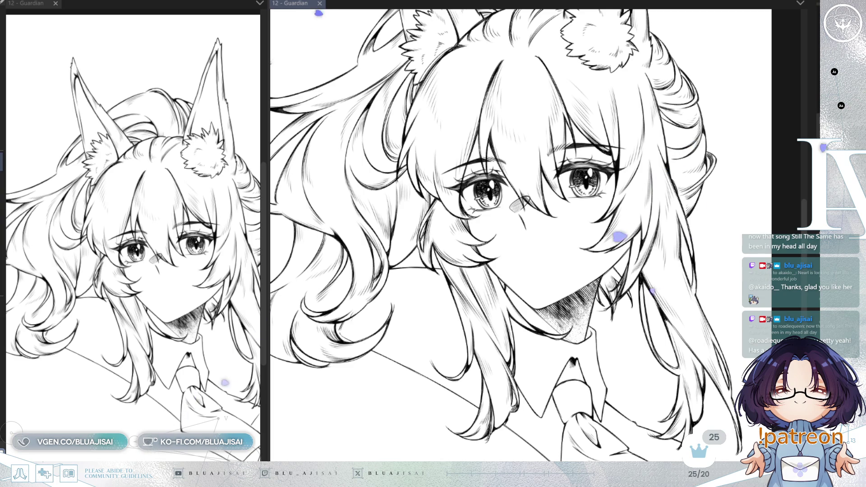
key(ctrl+z)
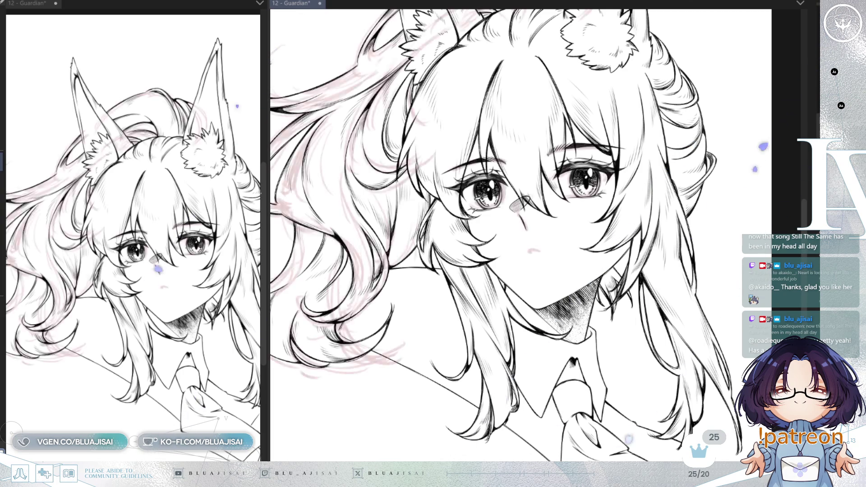